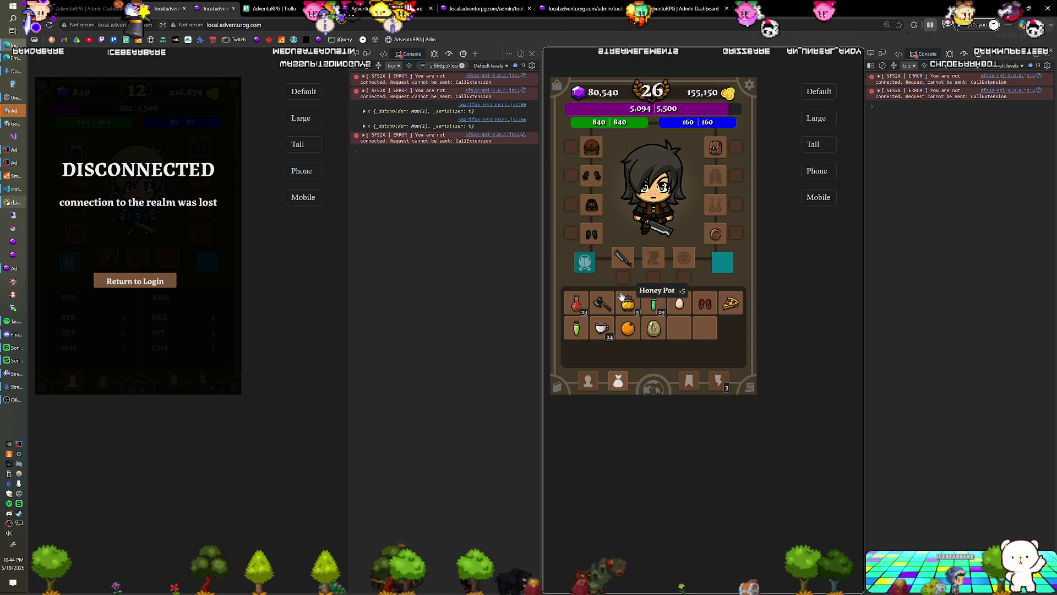
# View the Sturdy Bronze Ring's details, close them, then show the AdventuRPG Trello board
pyautogui.click(715, 235)
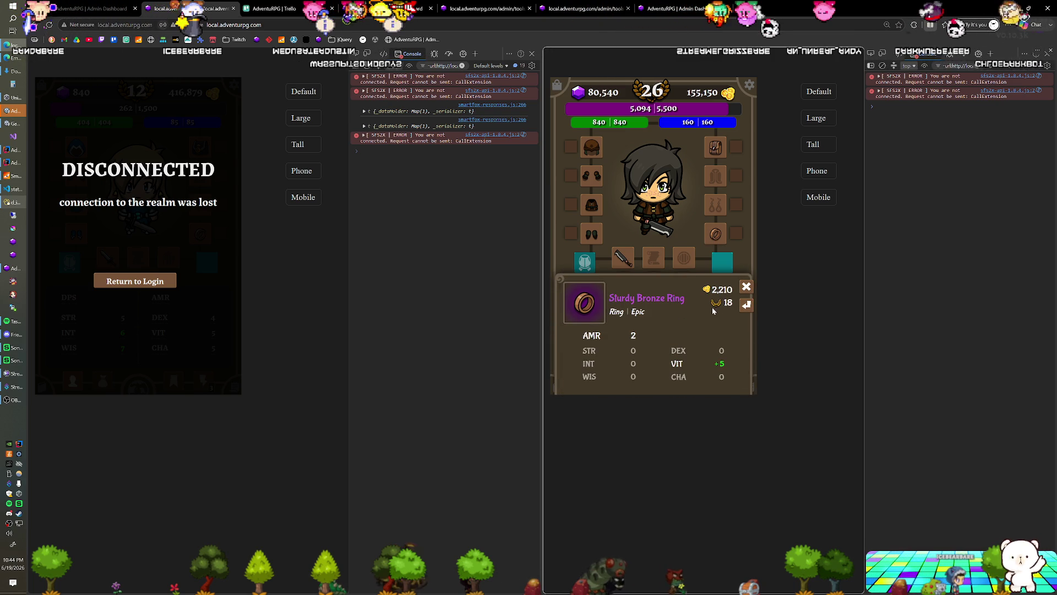
pyautogui.click(746, 289)
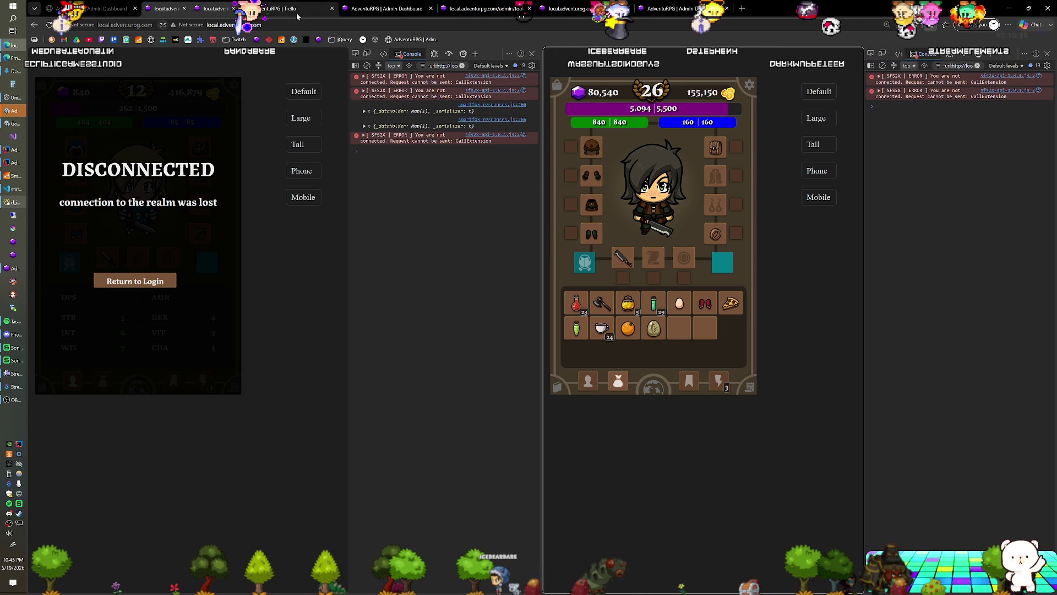
pyautogui.click(298, 15)
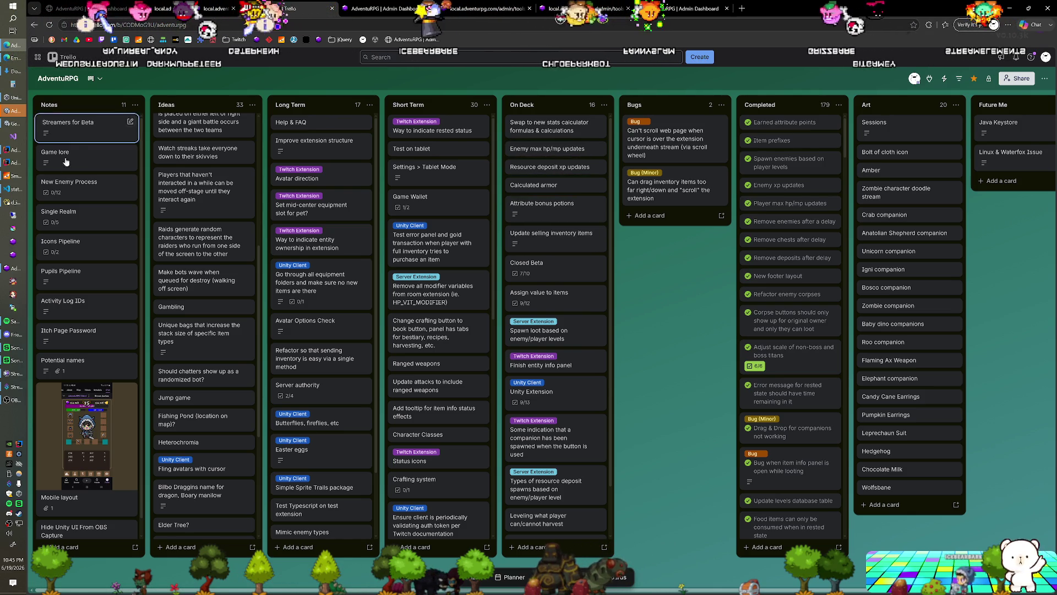
# Bring IntelliJ with Enemy.java to the front, then switch to the Unity editor
pyautogui.click(14, 164)
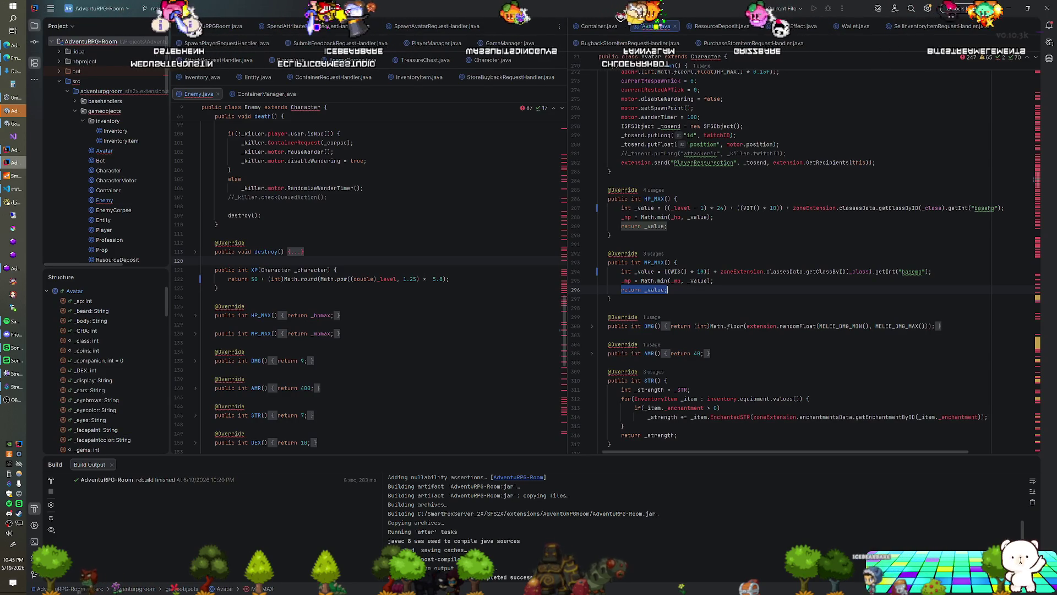
pyautogui.scroll(-1, 372, 273)
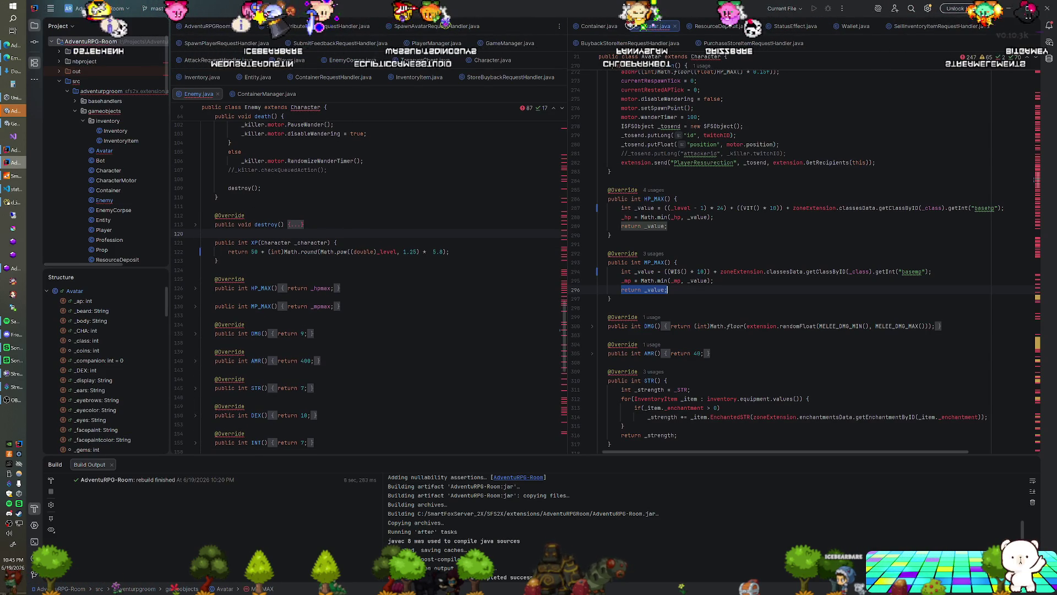
pyautogui.scroll(5, 372, 272)
pyautogui.scroll(10, 373, 272)
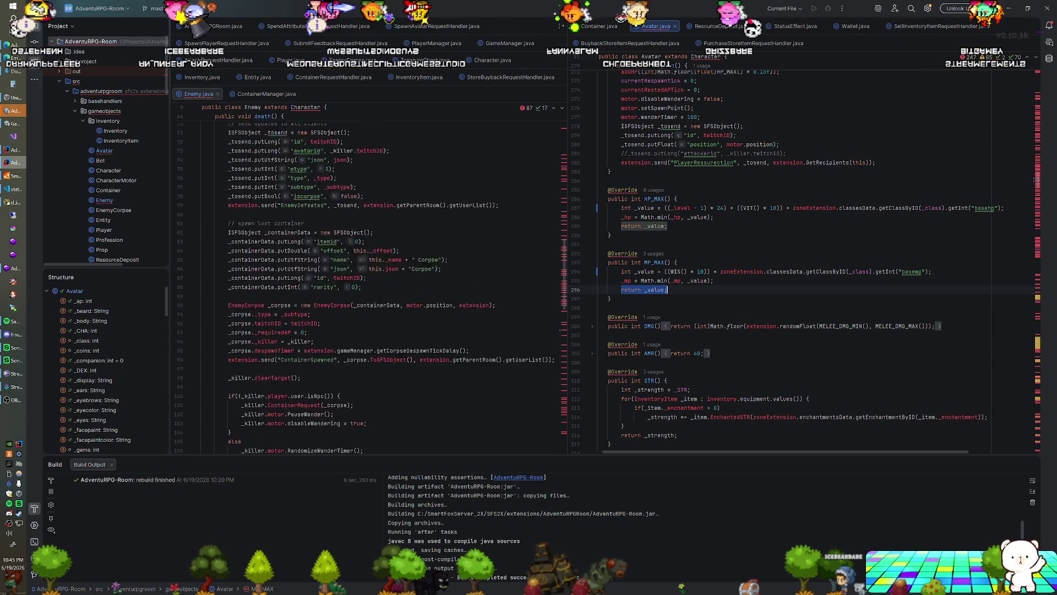
pyautogui.scroll(10, 371, 273)
pyautogui.scroll(4, 372, 273)
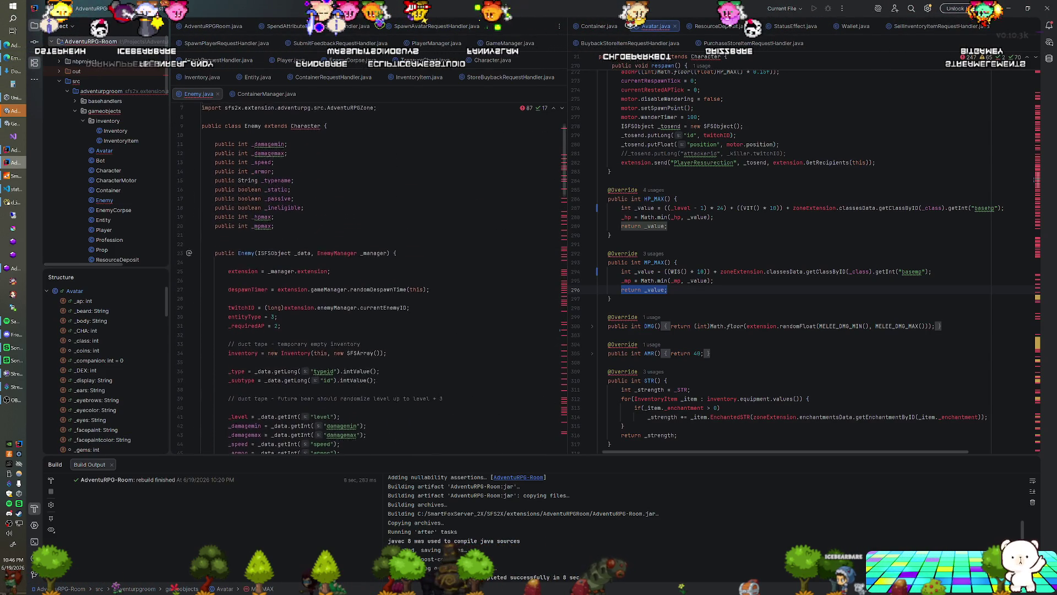
pyautogui.scroll(-1, 372, 273)
pyautogui.scroll(-2, 372, 272)
pyautogui.scroll(-5, 372, 273)
pyautogui.scroll(-5, 372, 273)
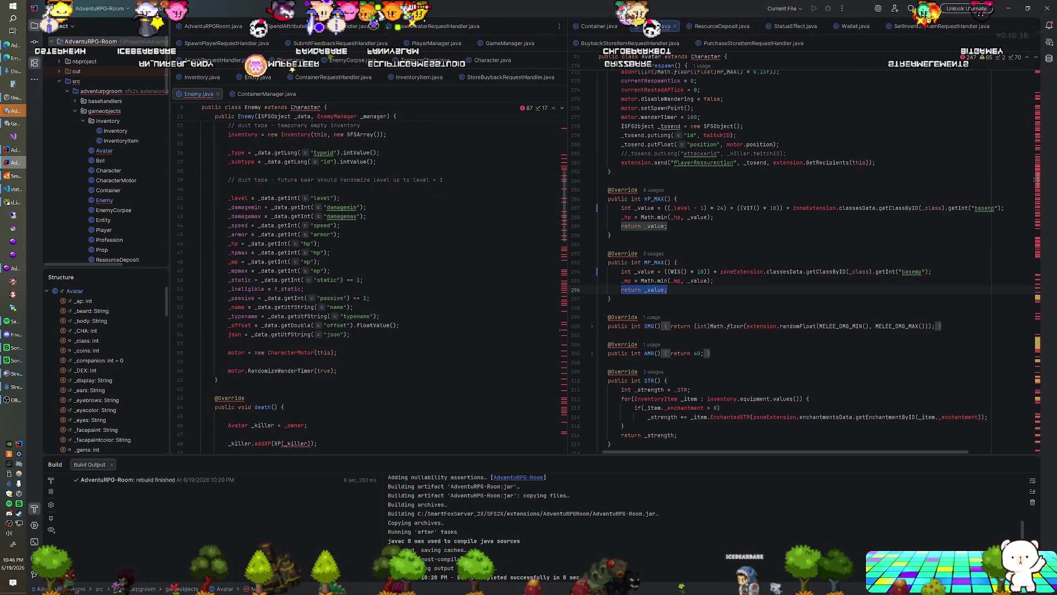
pyautogui.hotkey('alt', 'Tab')
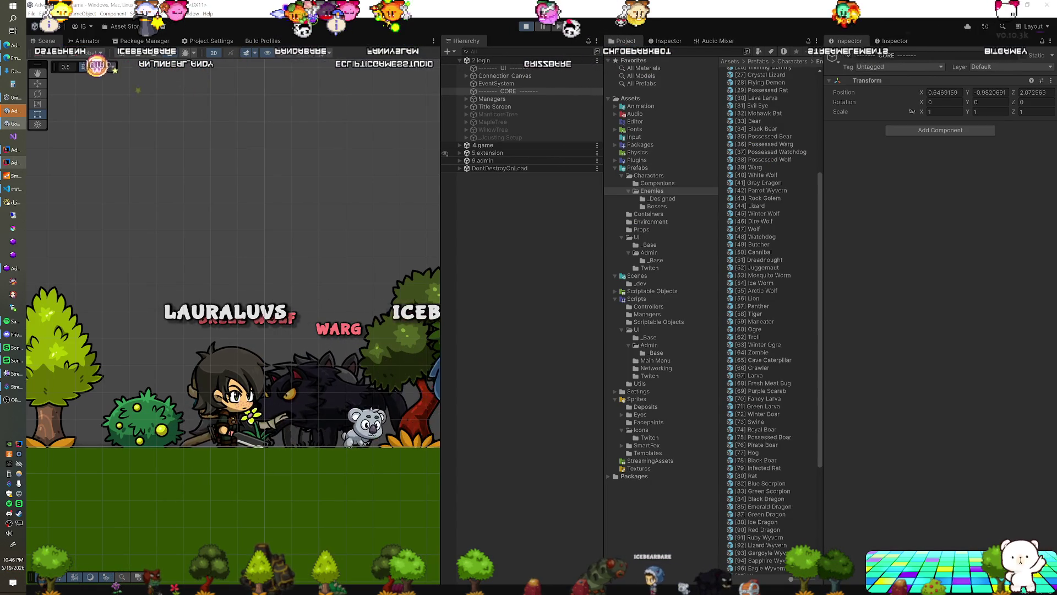
# Show the full-screen game client with panels closed, glance at Trello, and return to the game page
pyautogui.hotkey('alt', 'Tab')
pyautogui.click(20, 20)
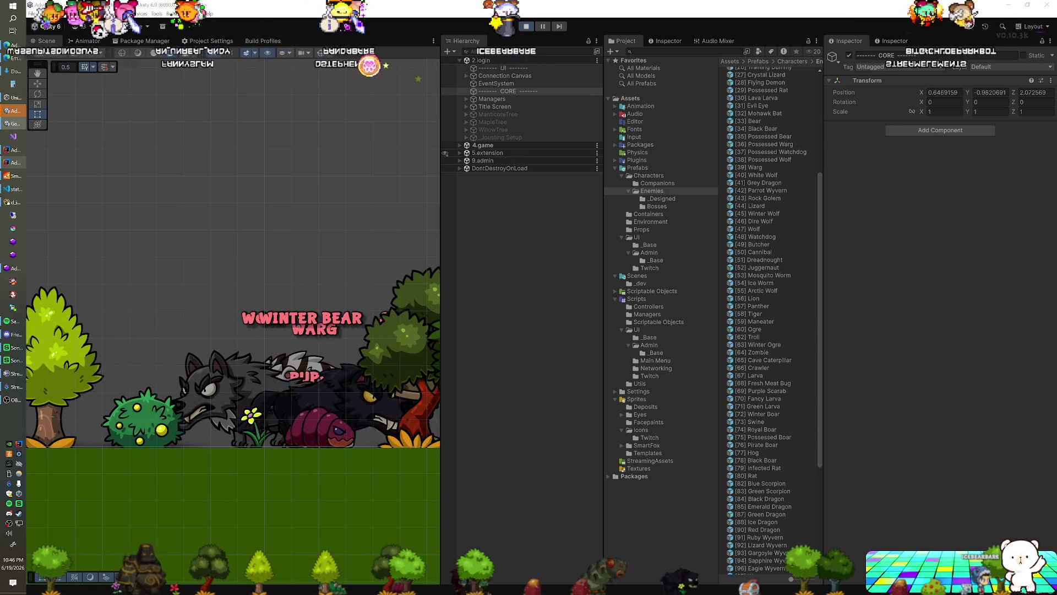
pyautogui.click(12, 58)
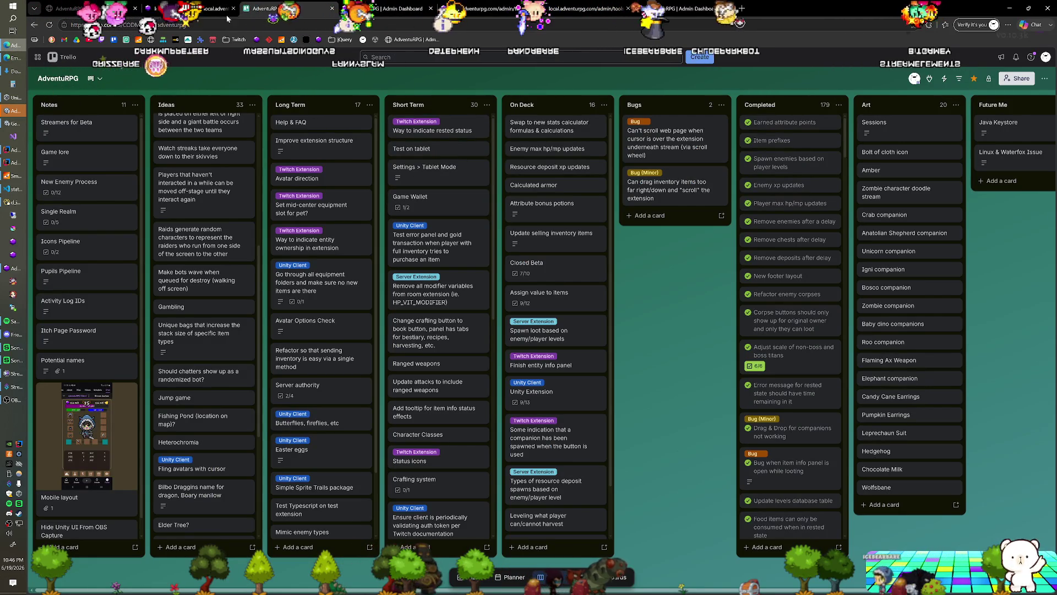
pyautogui.click(169, 10)
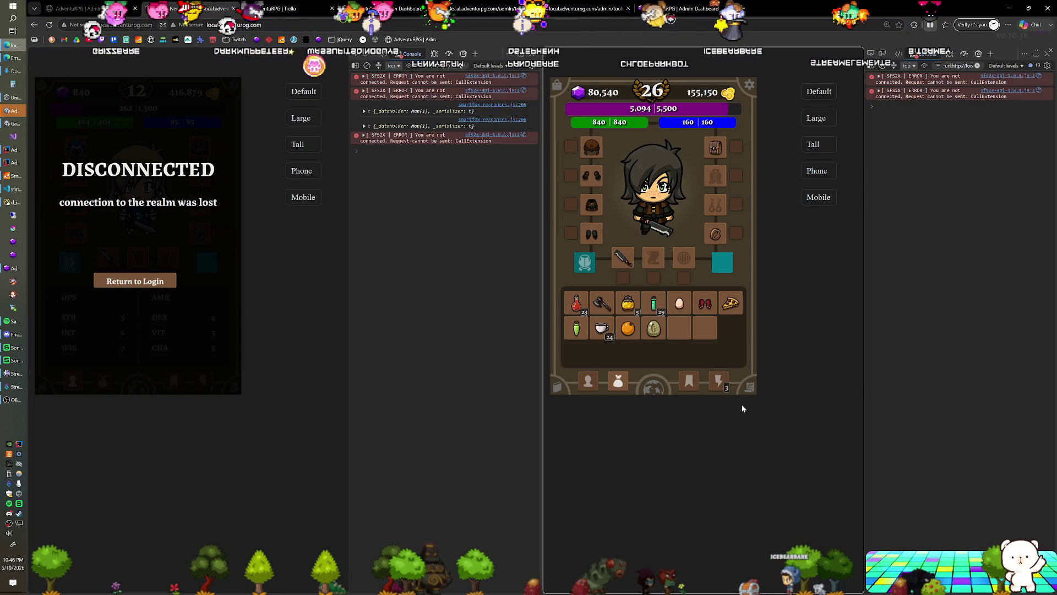
# Show the trees, plants and monsters bag, then cycle through Unity back to the game view
pyautogui.click(721, 383)
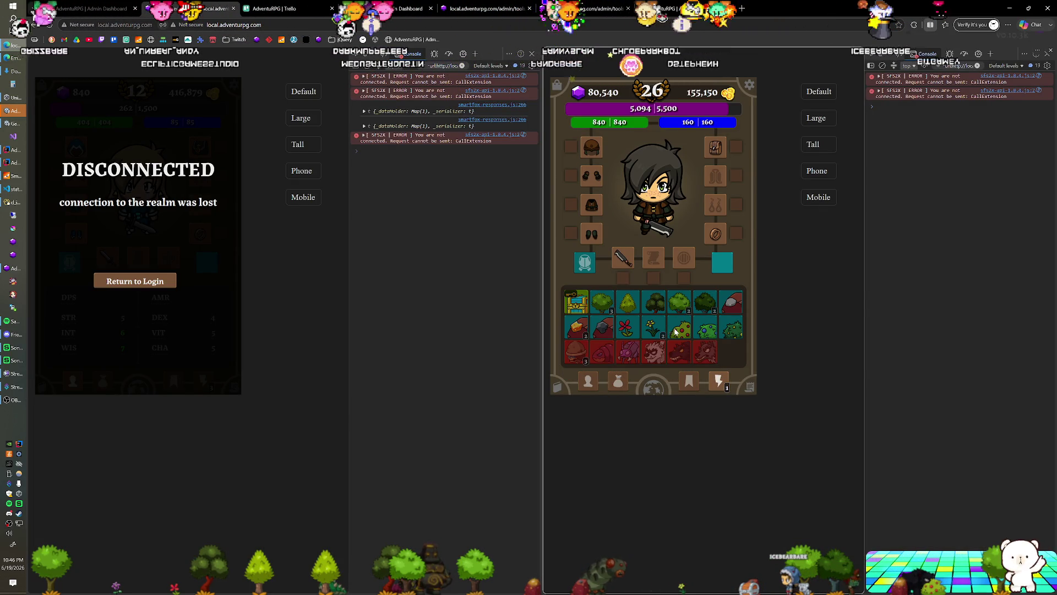
pyautogui.hotkey('alt', 'Tab')
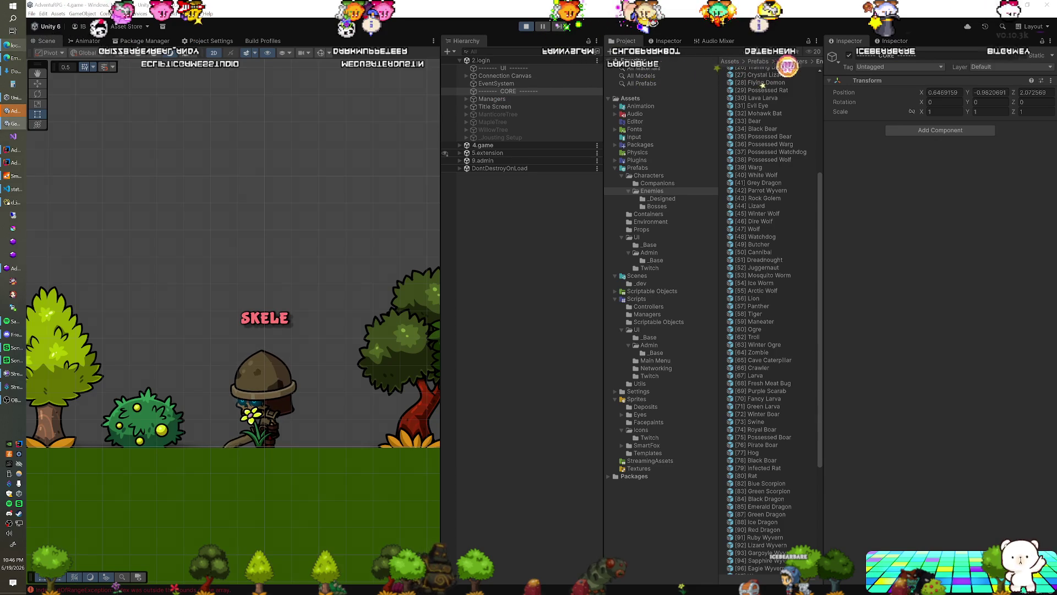
pyautogui.hotkey('alt', 'Tab')
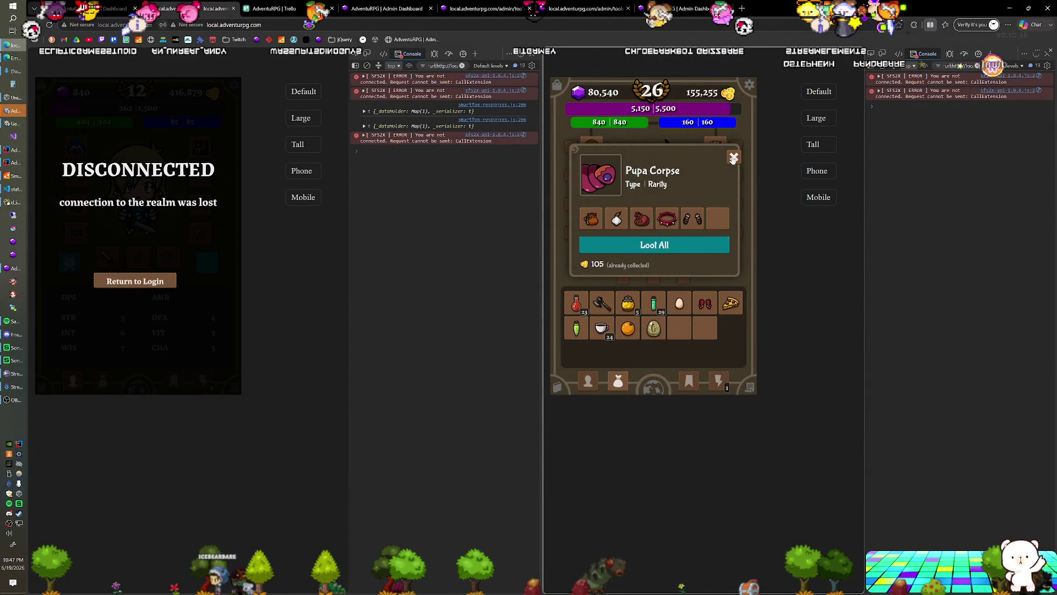
# Close the Pupa Corpse loot window, compare the consumables and plants-and-monsters bags, switch to Unity
pyautogui.click(734, 157)
pyautogui.click(718, 383)
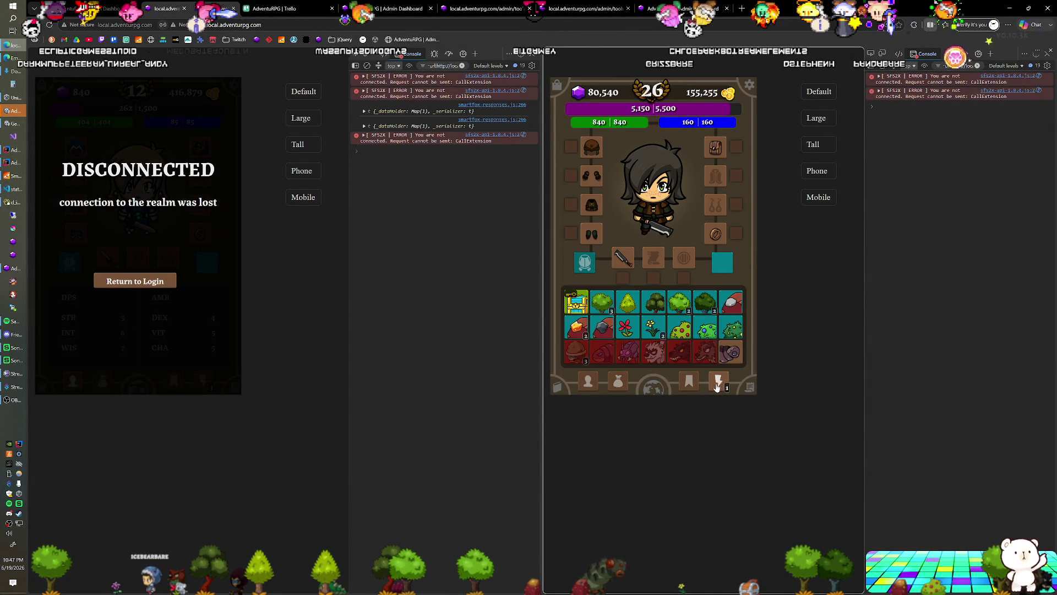
pyautogui.click(620, 381)
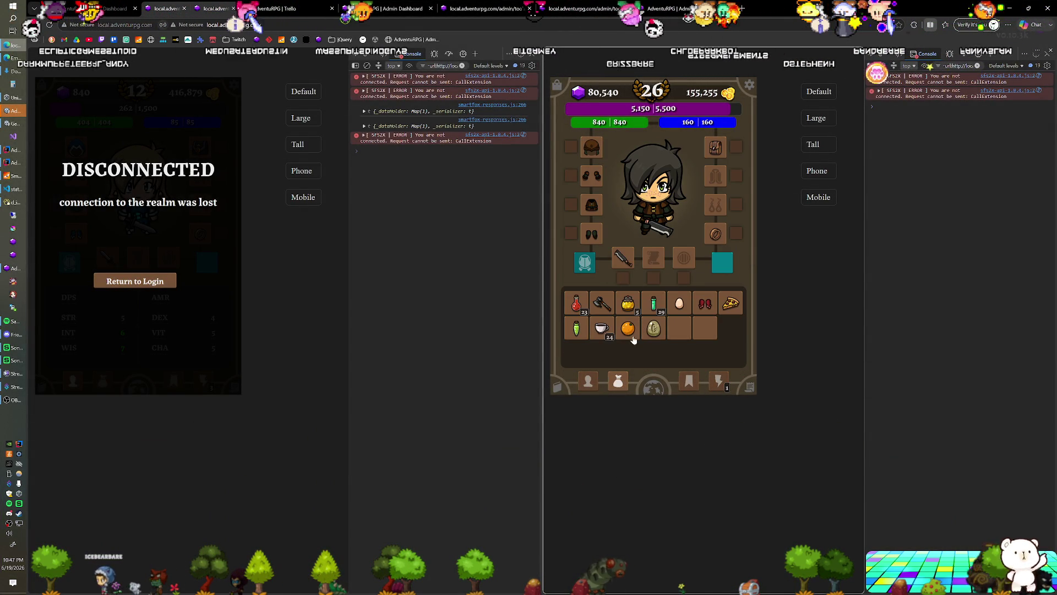
pyautogui.click(716, 383)
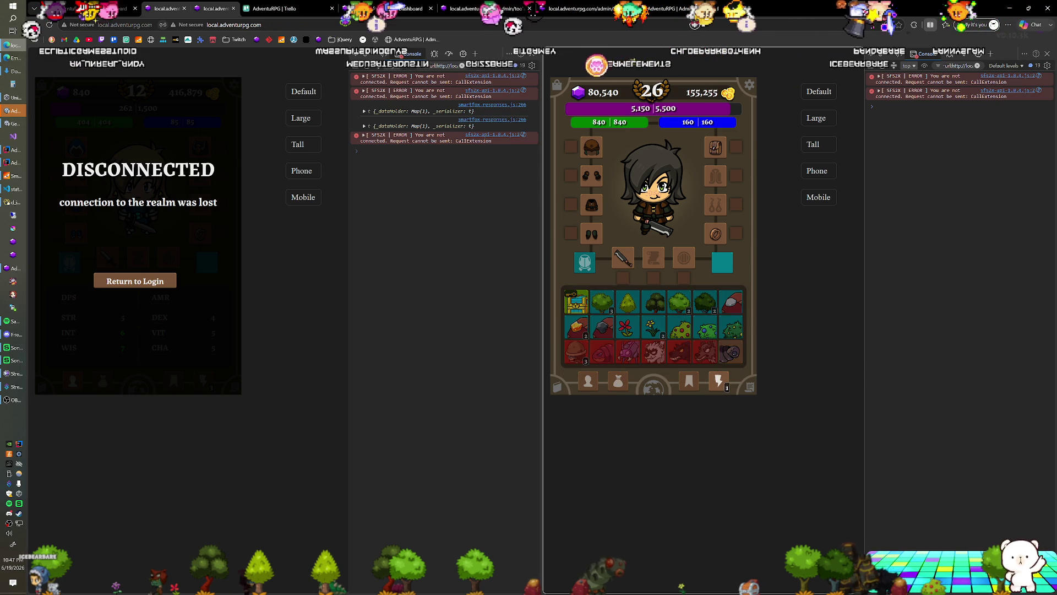
pyautogui.hotkey('alt', 'Tab')
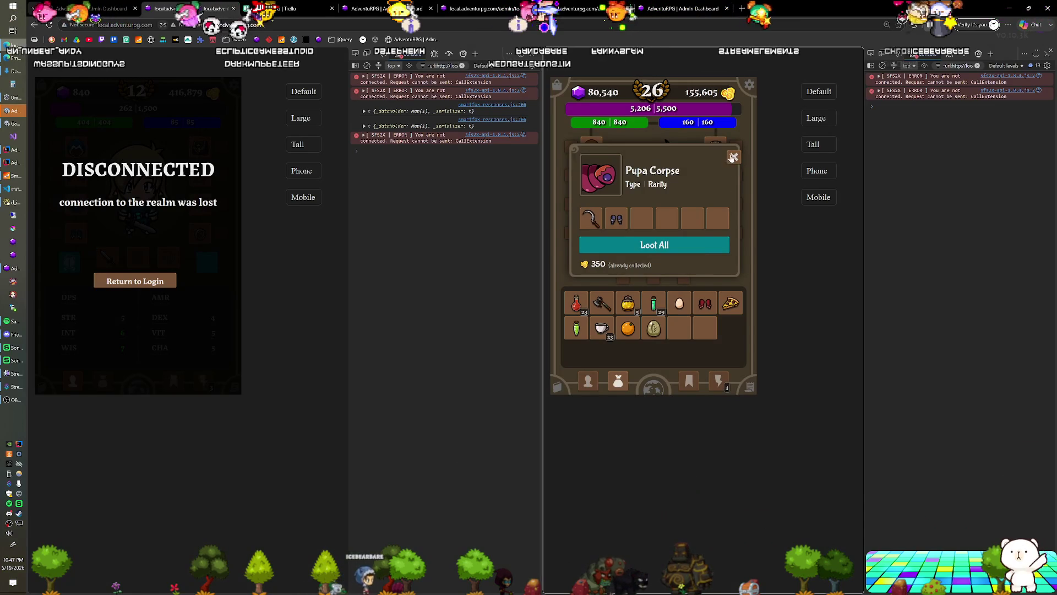
# Close the second loot window, show the plants and monsters collection, and switch to Unity again
pyautogui.click(733, 158)
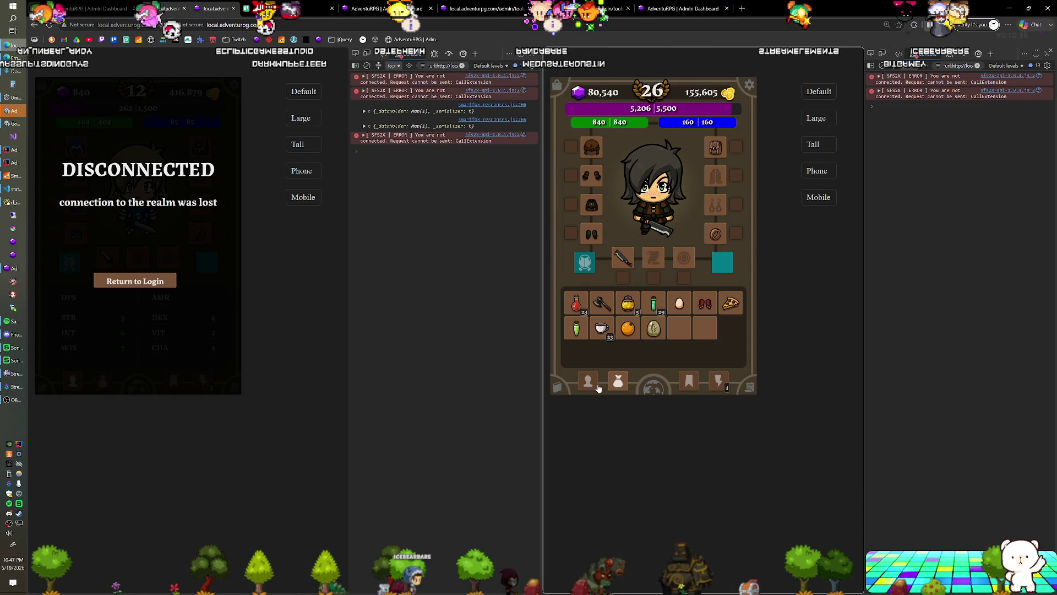
pyautogui.click(721, 382)
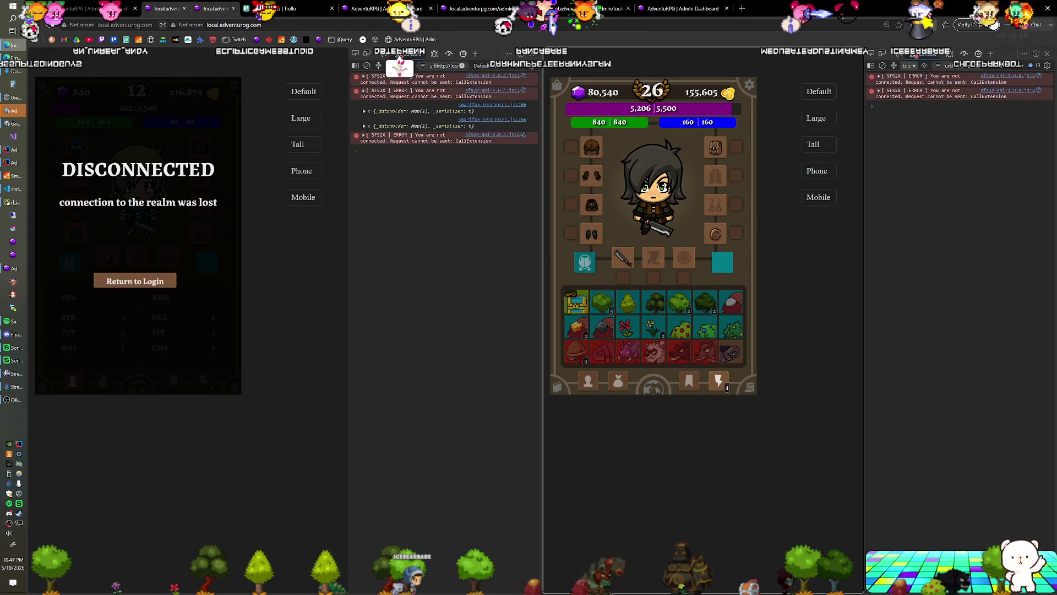
pyautogui.hotkey('alt', 'Tab')
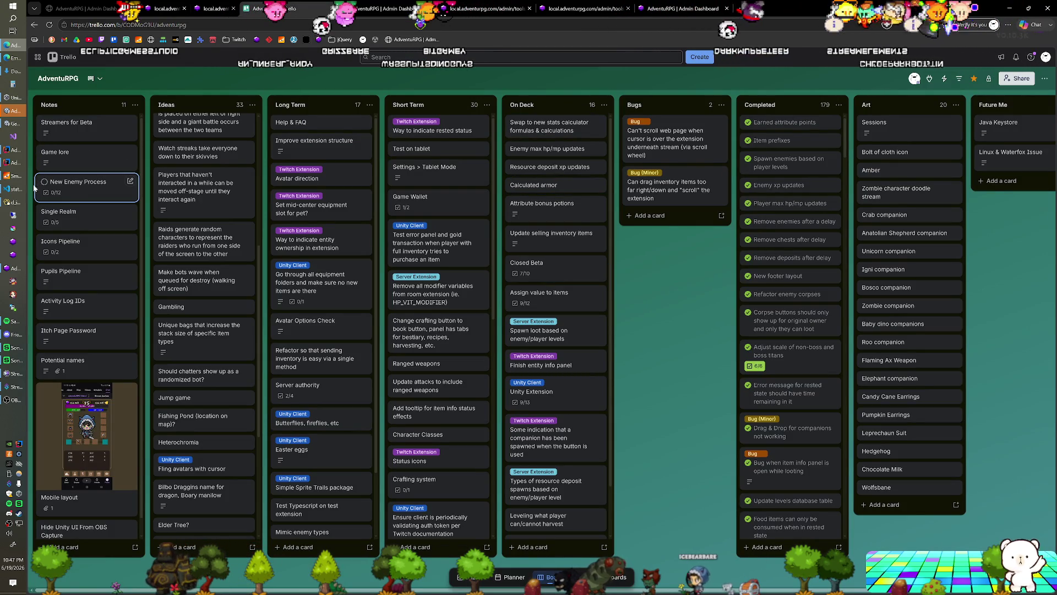
# Move the Enemy max hp/mp updates card into Completed on the Trello board, dismissing the caret browsing prompt
pyautogui.click(14, 163)
pyautogui.scroll(-5, 363, 273)
pyautogui.scroll(1, 363, 272)
pyautogui.scroll(1, 363, 273)
pyautogui.scroll(2, 364, 274)
pyautogui.scroll(1, 363, 273)
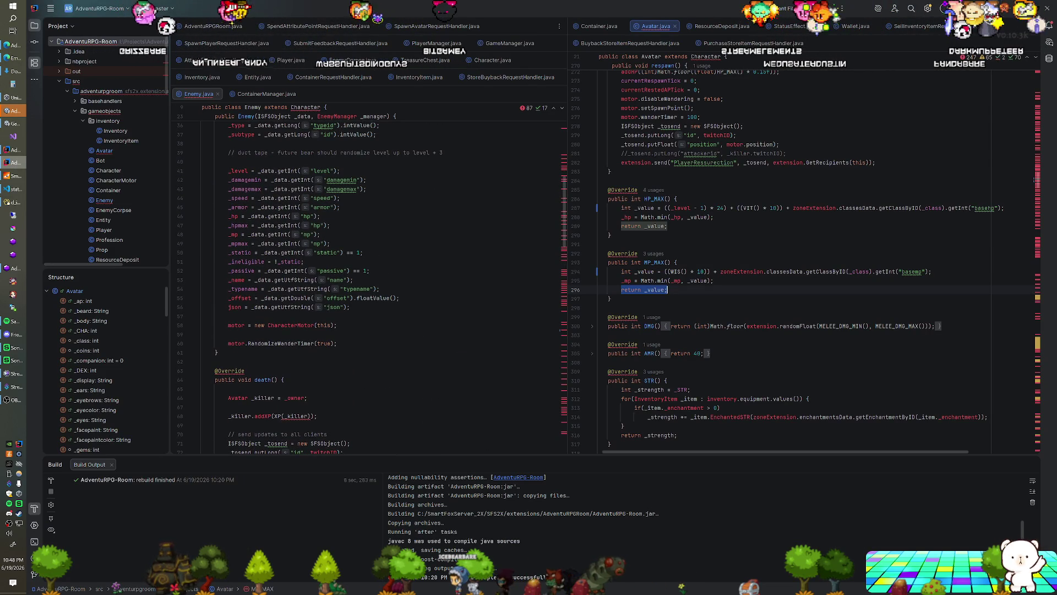
pyautogui.scroll(-5, 364, 273)
pyautogui.scroll(-6, 364, 272)
pyautogui.scroll(-6, 364, 273)
pyautogui.scroll(-5, 364, 273)
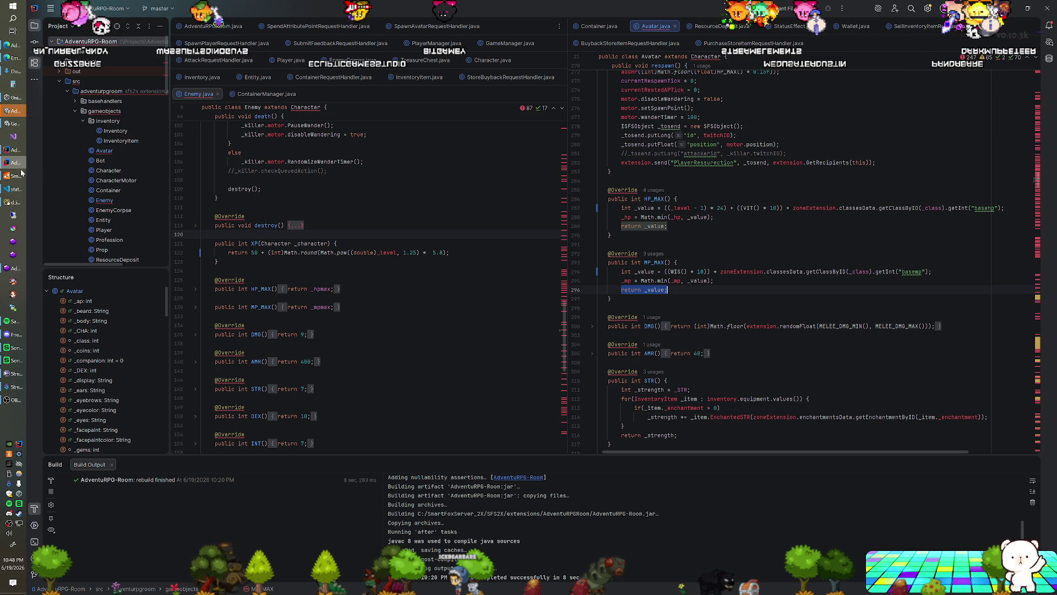
pyautogui.hotkey('alt', 'Tab')
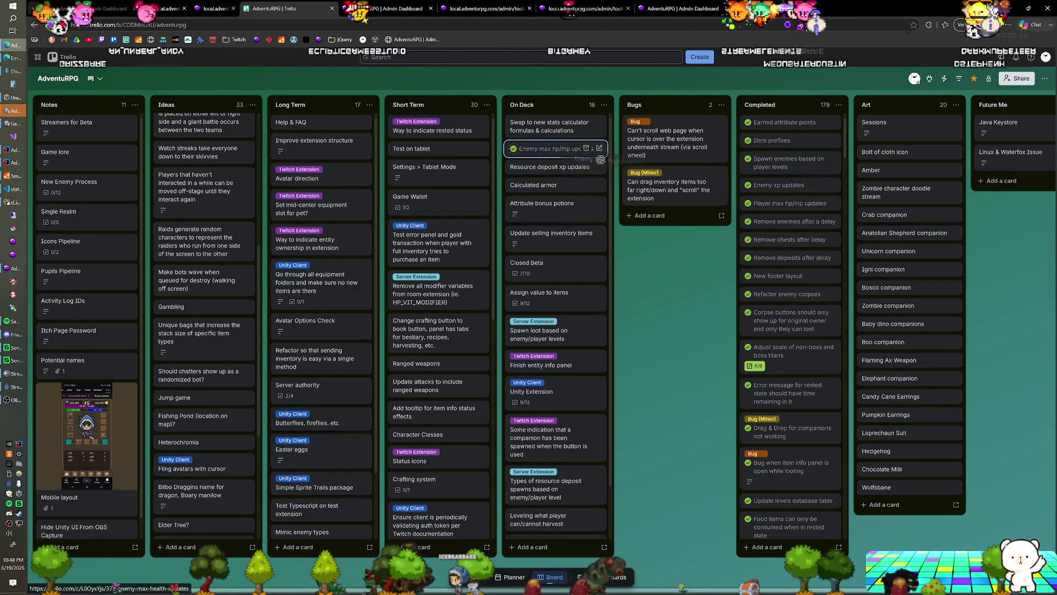
pyautogui.moveTo(571, 156); pyautogui.dragTo(760, 195)
pyautogui.moveTo(550, 202)
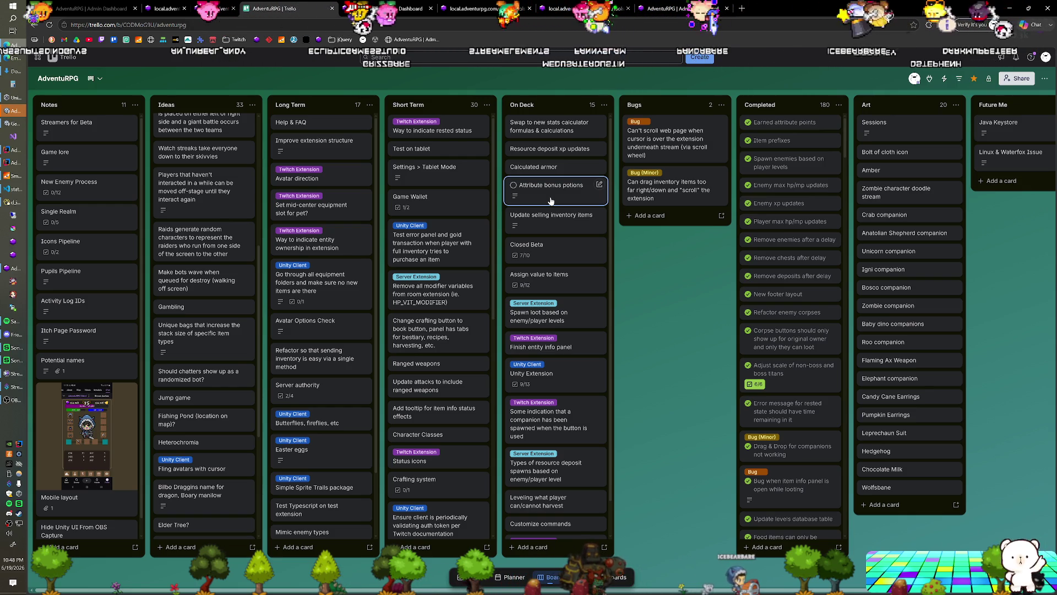
pyautogui.press('F7')
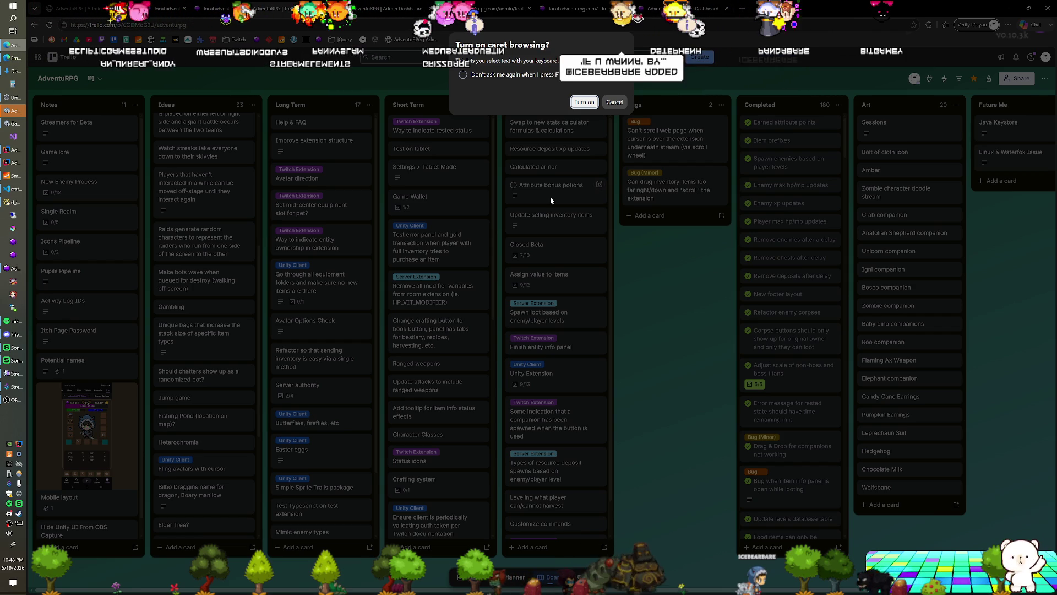
pyautogui.click(614, 101)
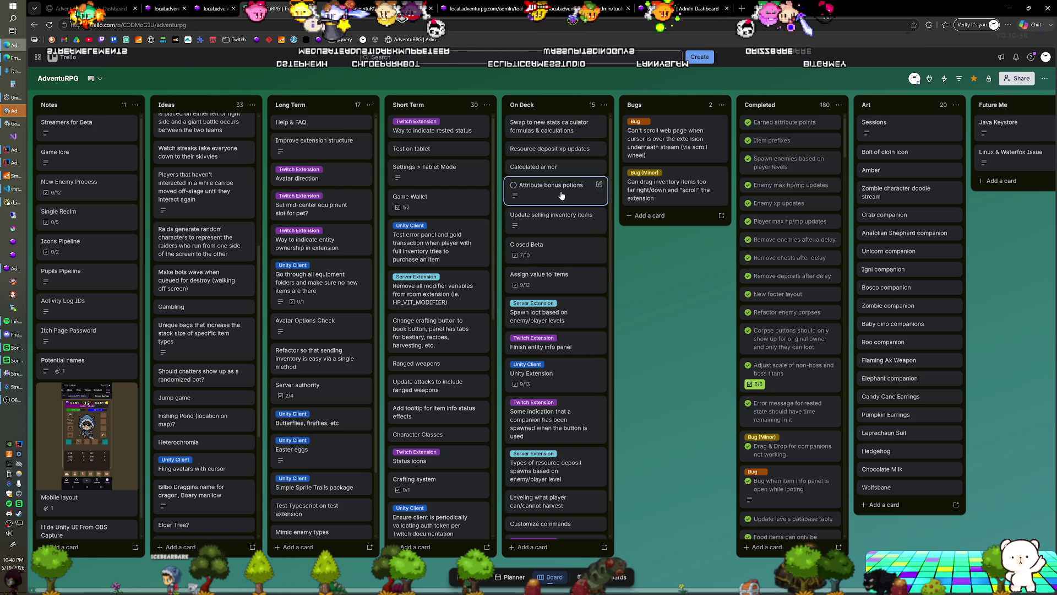
# Review the Calculated armor card's details, then switch to the IntelliJ project
pyautogui.click(563, 168)
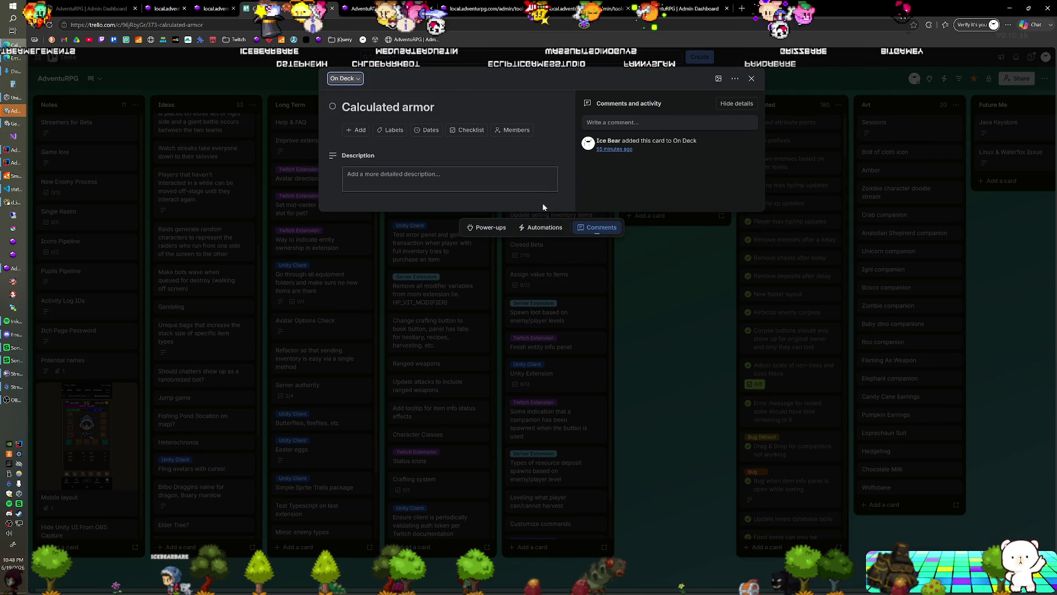
pyautogui.click(647, 260)
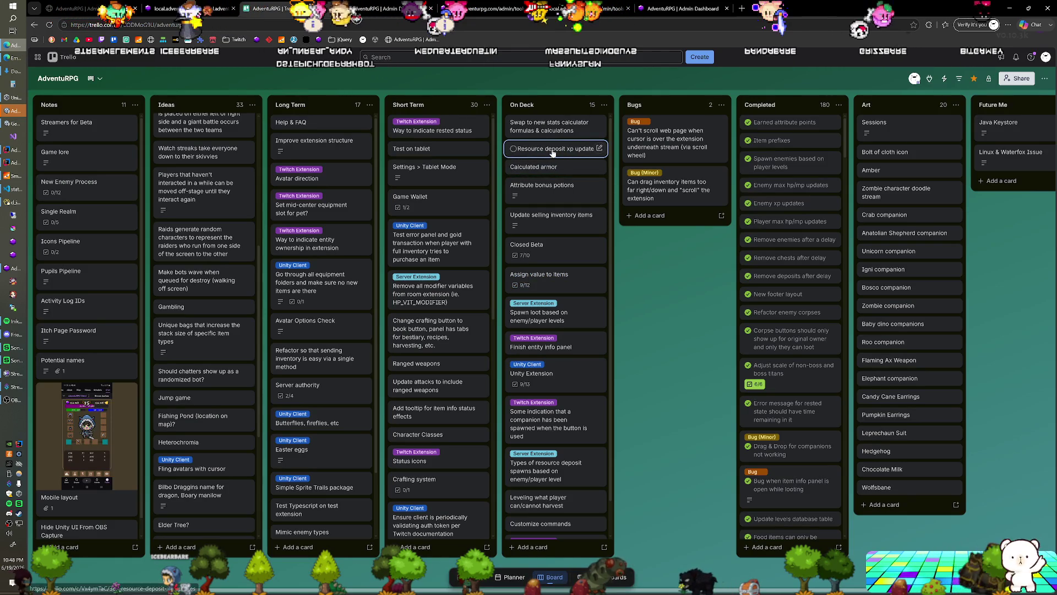
pyautogui.click(12, 110)
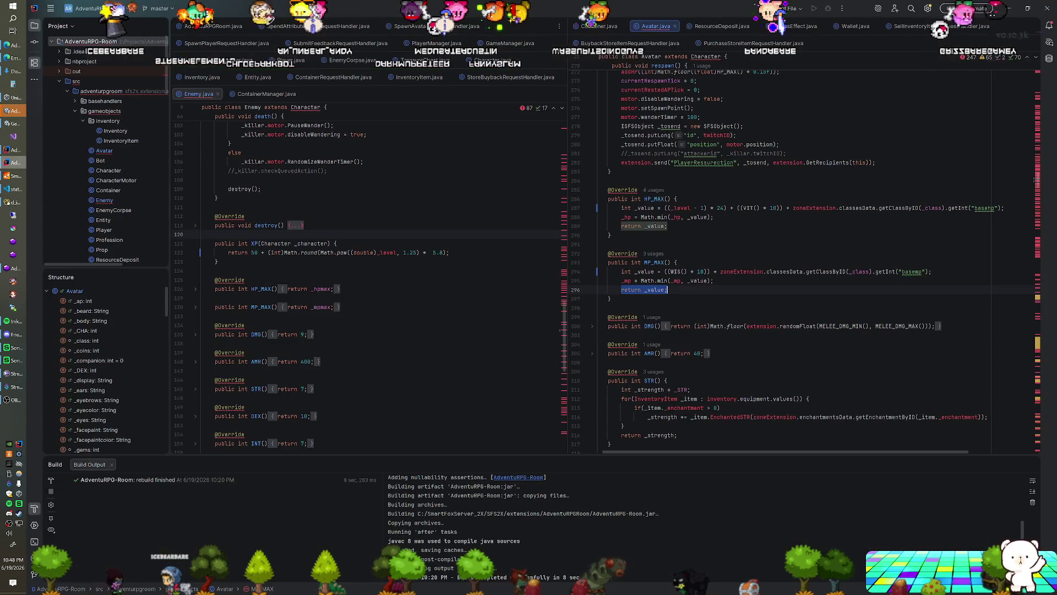
pyautogui.scroll(-3, 801, 265)
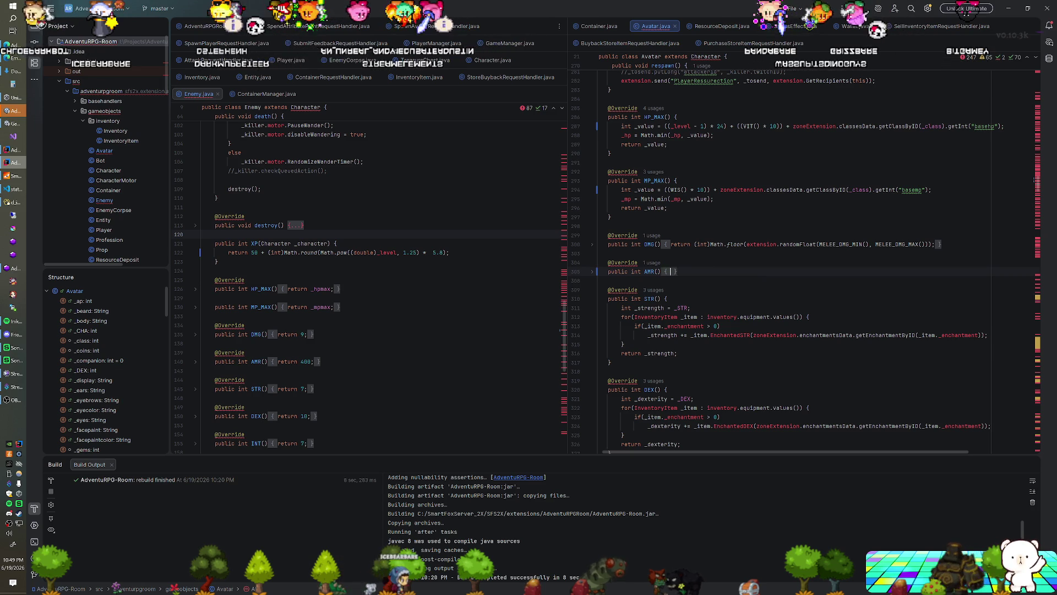
# Replace AMR()'s fixed return of 40 with a copy of the STR() equipment loop
pyautogui.press('BackSpace')
pyautogui.press('Down')
pyautogui.press('Down')
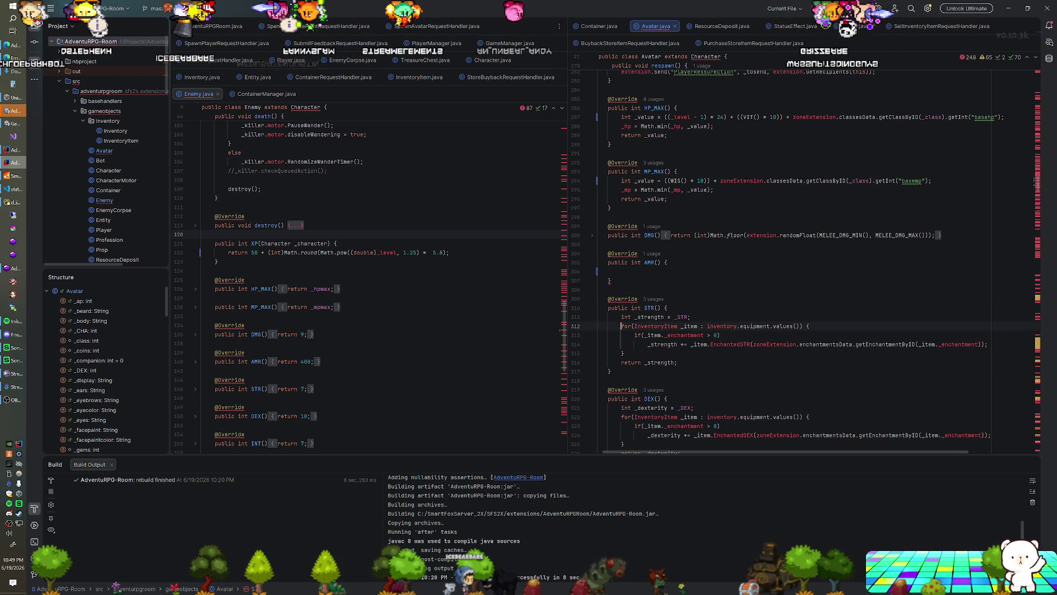
pyautogui.hotkey('shift', 'Down')
pyautogui.hotkey('shift', 'Down')
pyautogui.hotkey('shift', 'Down')
pyautogui.hotkey('ctrl', 'c')
pyautogui.press('Up')
pyautogui.press('Up')
pyautogui.press('Up')
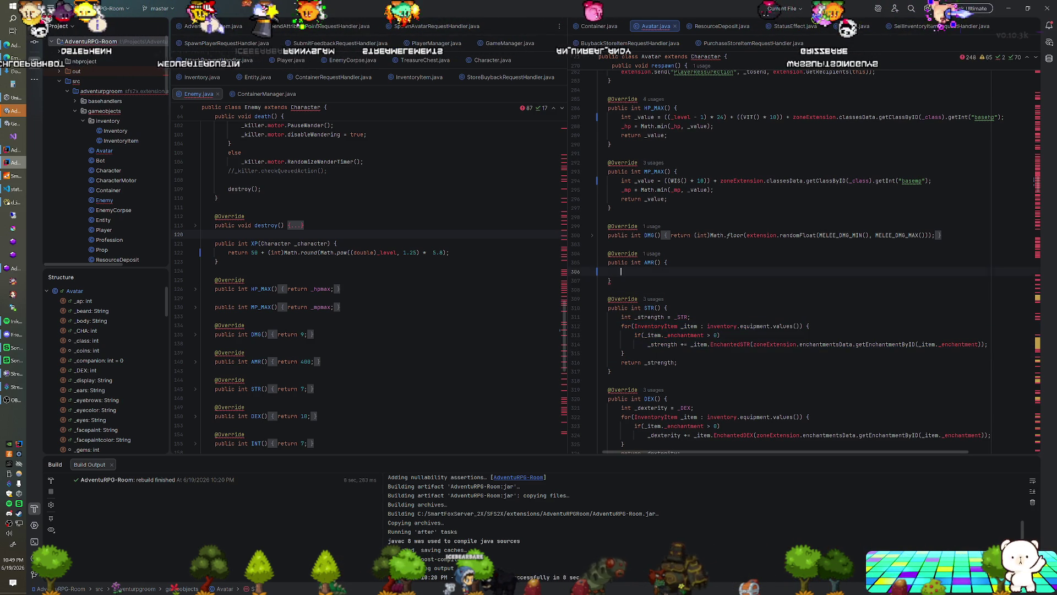
pyautogui.hotkey('ctrl', 'v')
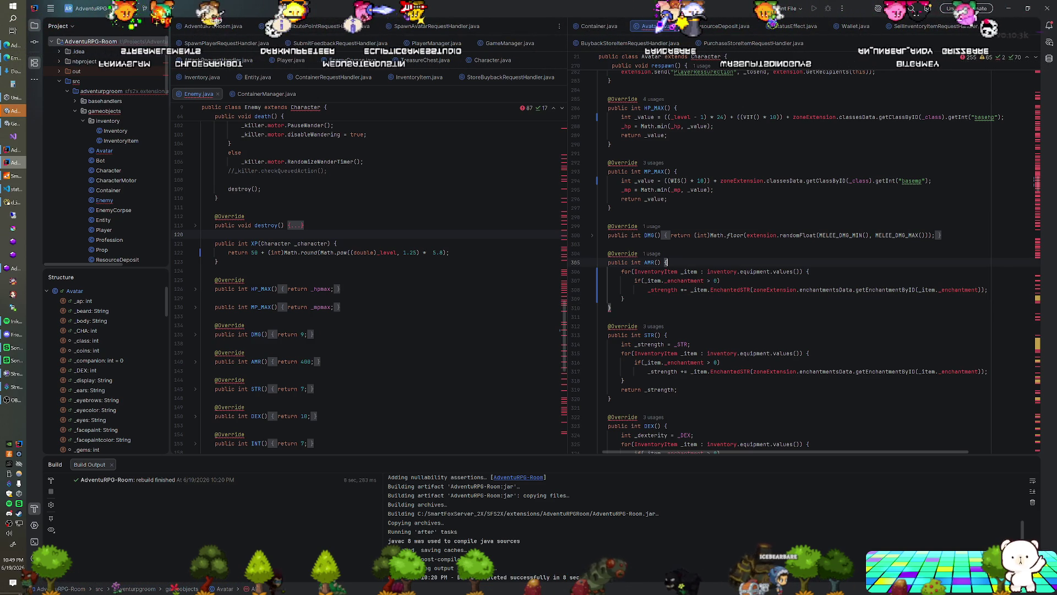
pyautogui.press('Up')
pyautogui.press('Up')
pyautogui.press('Up')
pyautogui.press('End')
pyautogui.press('Return')
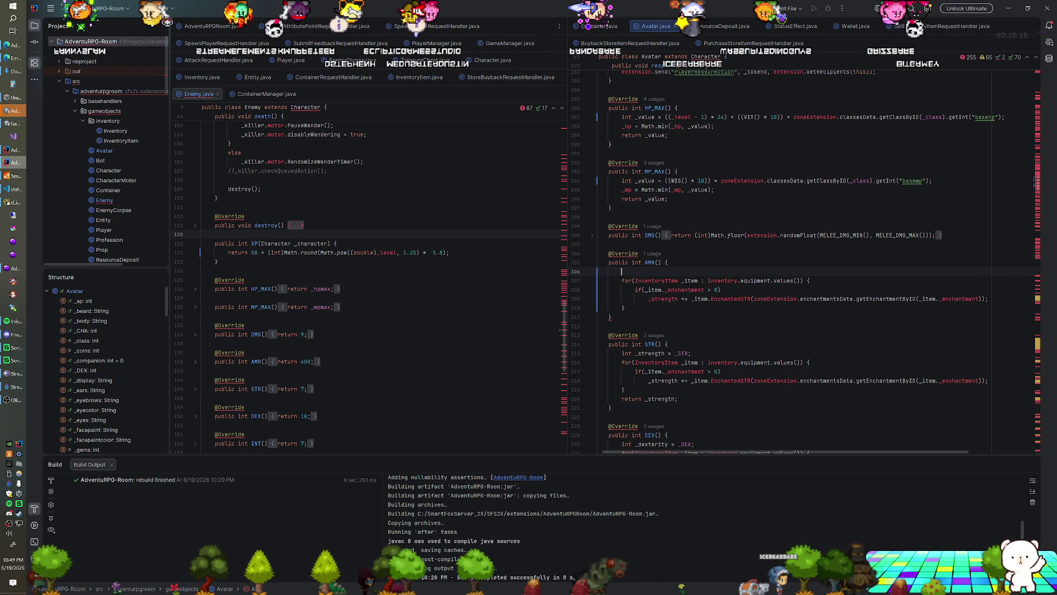
pyautogui.write('int _armor ')
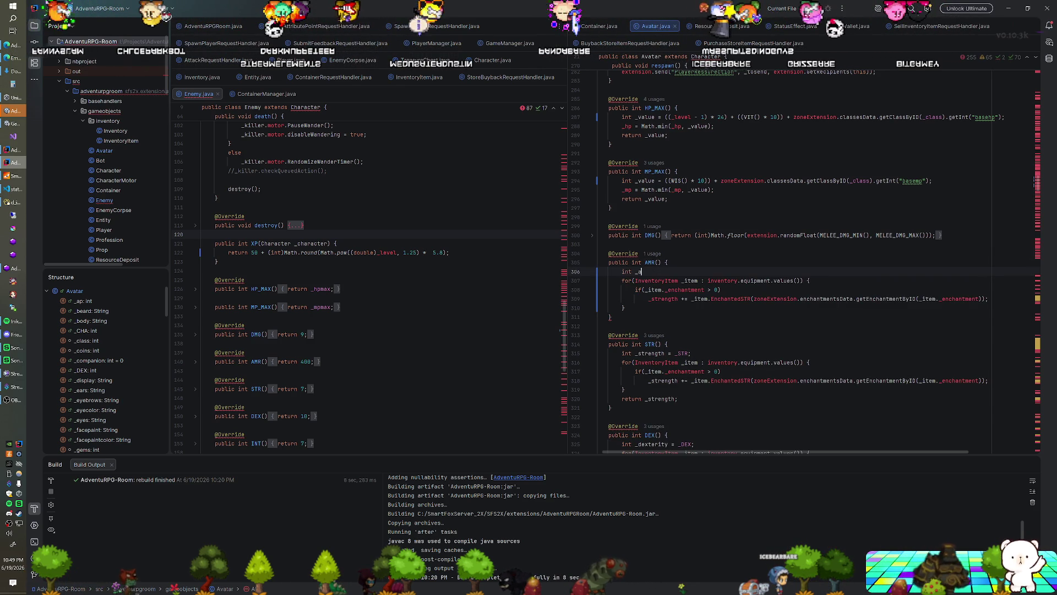
pyautogui.write('= 0;')
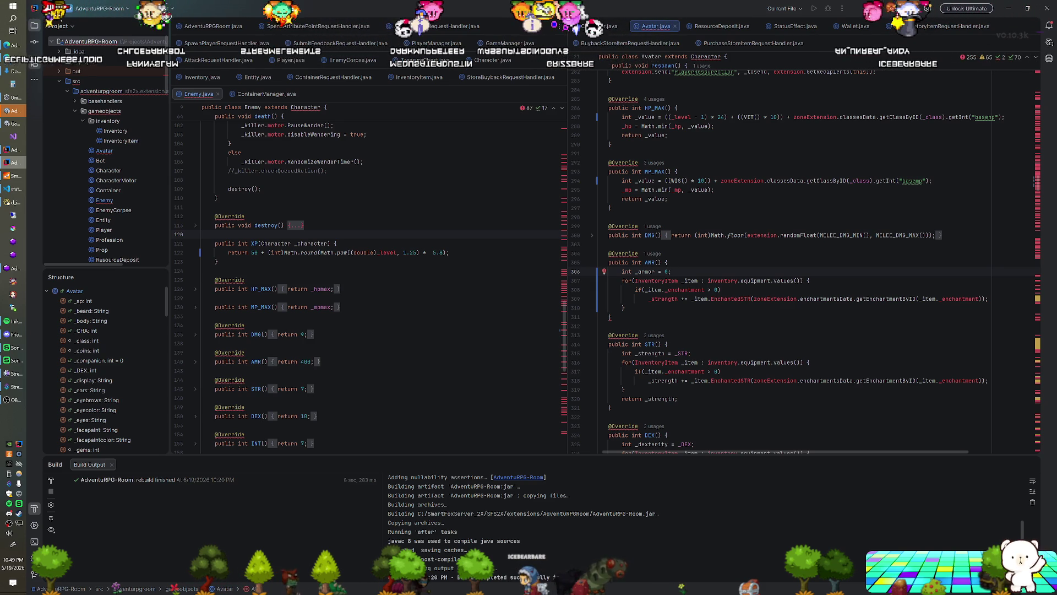
# Strip the enchantment check and strength call so the loop sums _item._armor and returns _armor
pyautogui.moveTo(809, 280); pyautogui.dragTo(721, 290)
pyautogui.press('BackSpace')
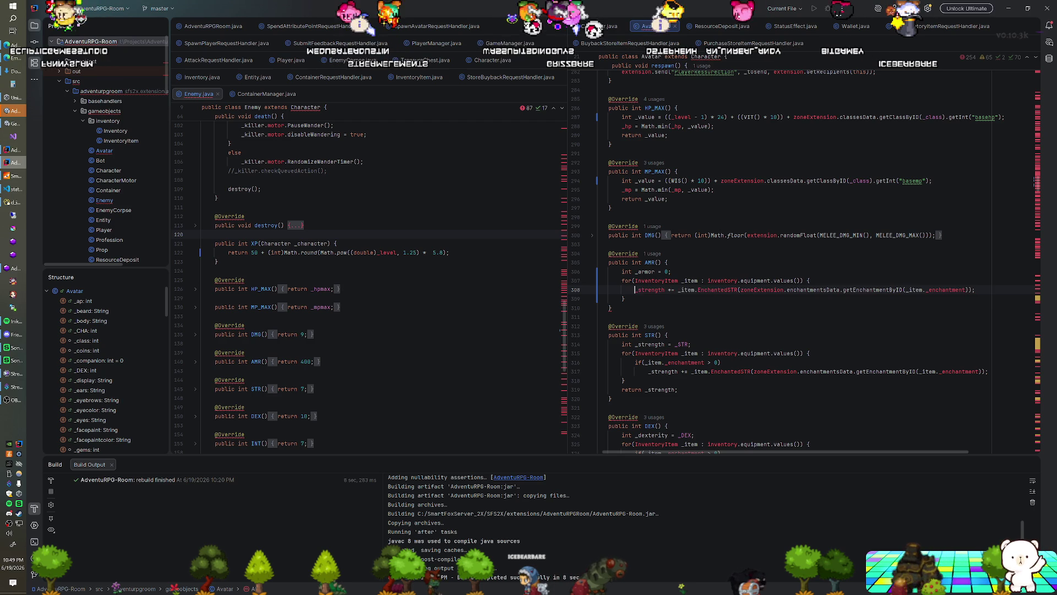
pyautogui.press('BackSpace')
pyautogui.write('_armor')
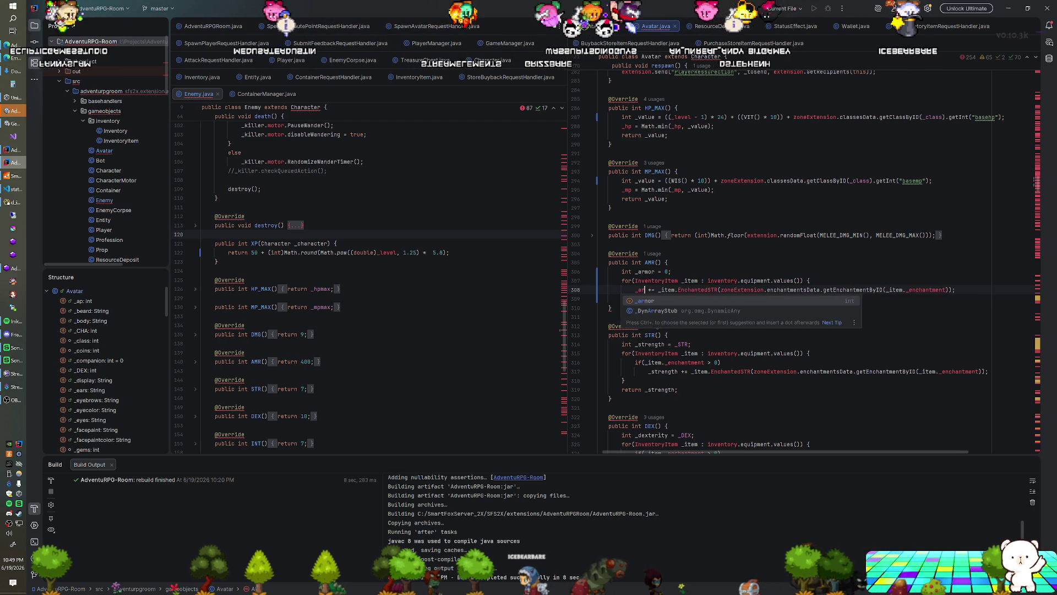
pyautogui.hotkey('ctrl', 'Right')
pyautogui.hotkey('ctrl', 'Right')
pyautogui.hotkey('ctrl', 'Right')
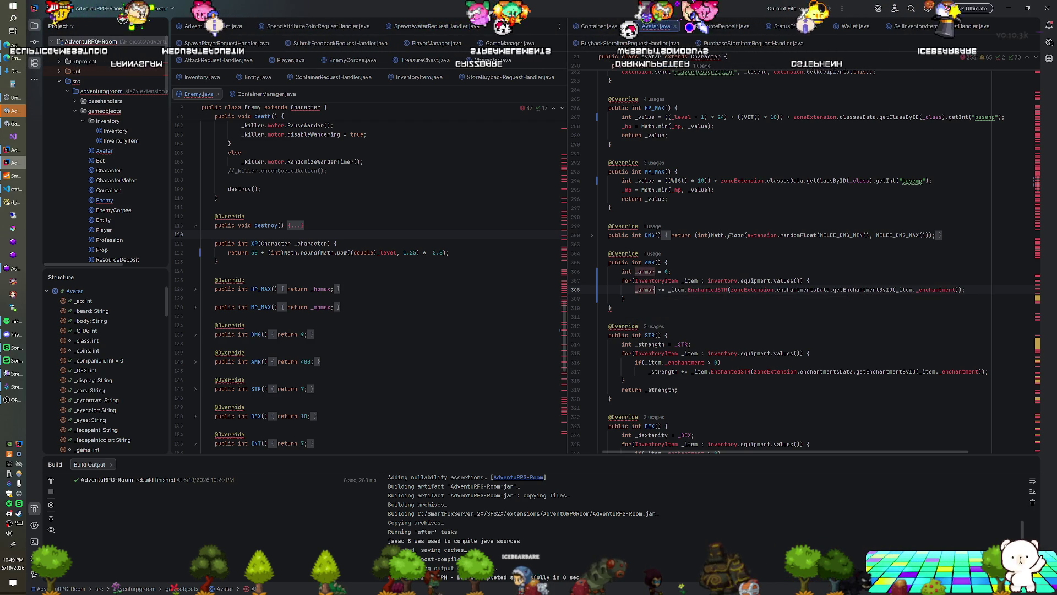
pyautogui.hotkey('shift', 'End')
pyautogui.press('Delete')
pyautogui.write('_armor;')
pyautogui.press('Down')
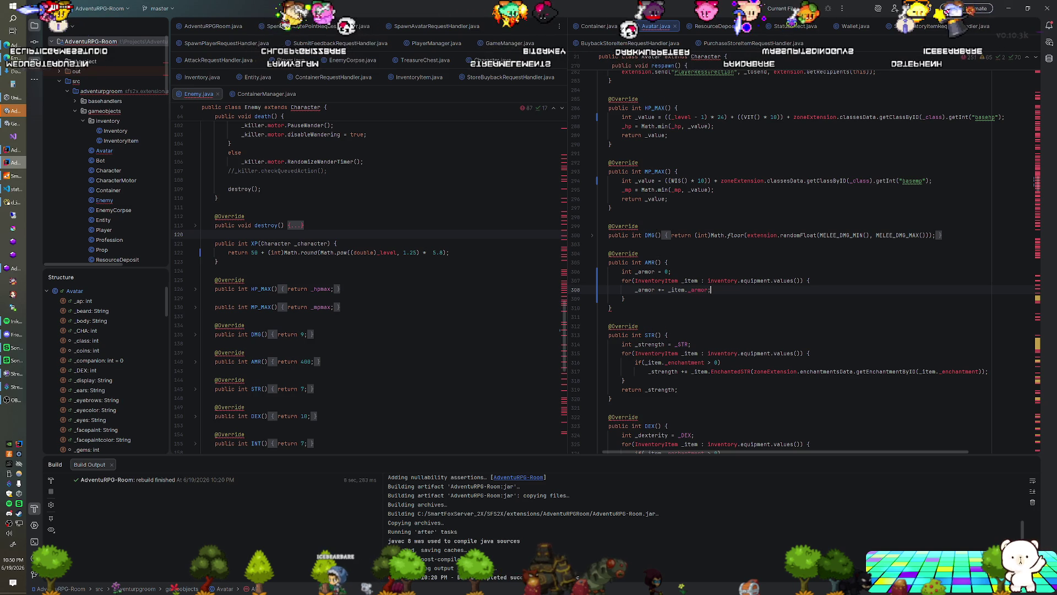
pyautogui.press('Return')
pyautogui.write('return _armor;')
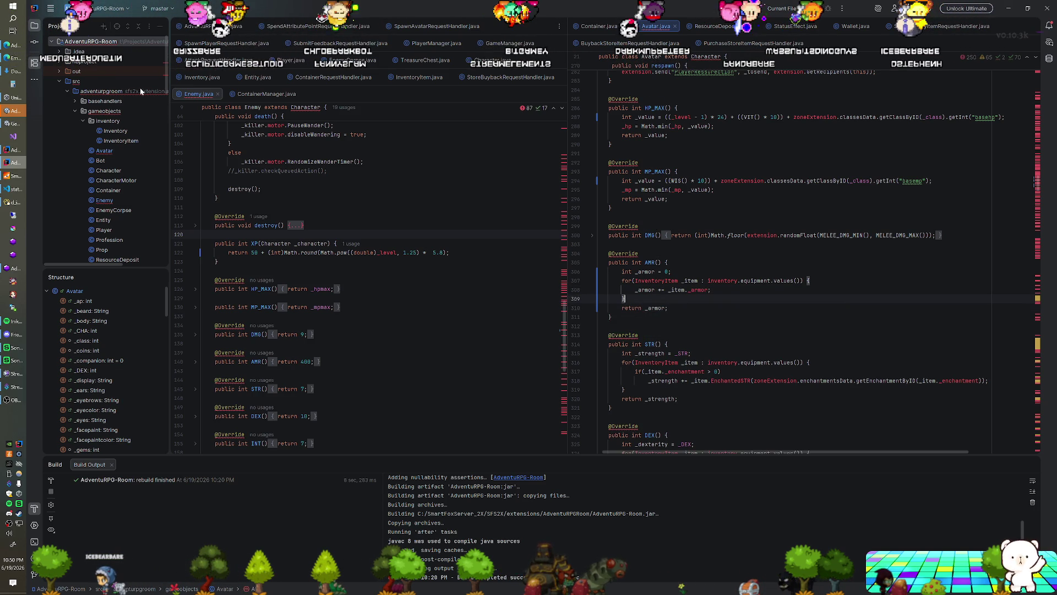
# Rebuild the AdventuRPG-Room extension via Build Artifacts
pyautogui.rightClick(107, 42)
pyautogui.click(190, 240)
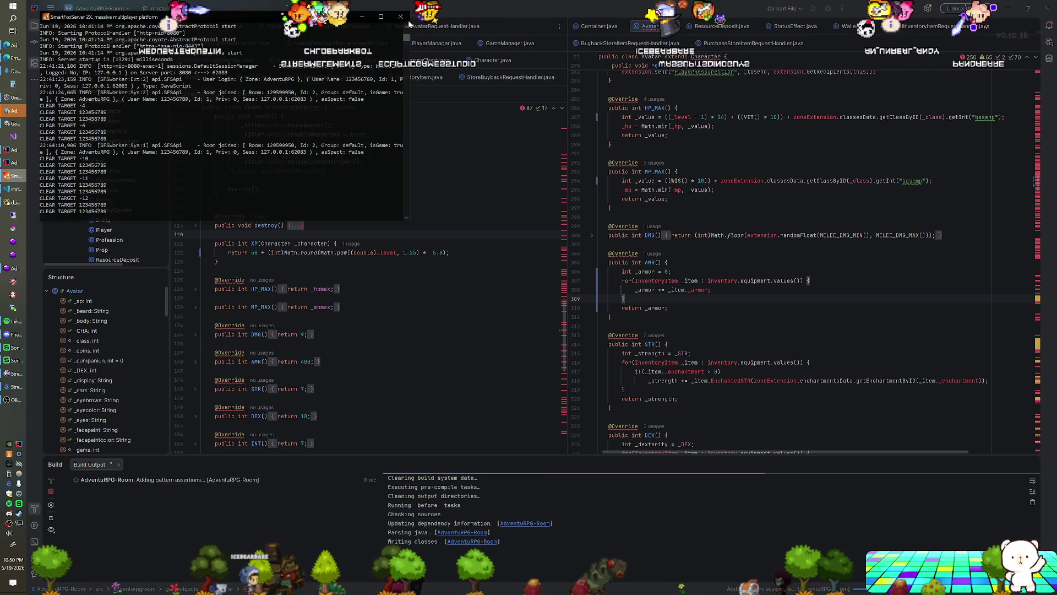
# Close the old SmartFoxServer console and relaunch the server so the zones reload
pyautogui.click(402, 17)
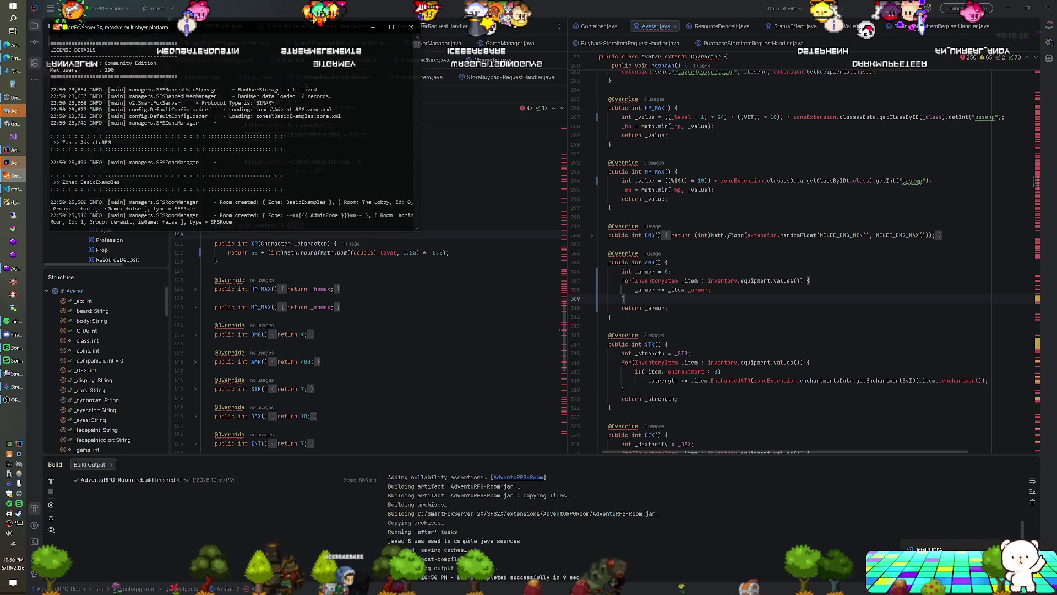
pyautogui.hotkey('alt', 'Tab')
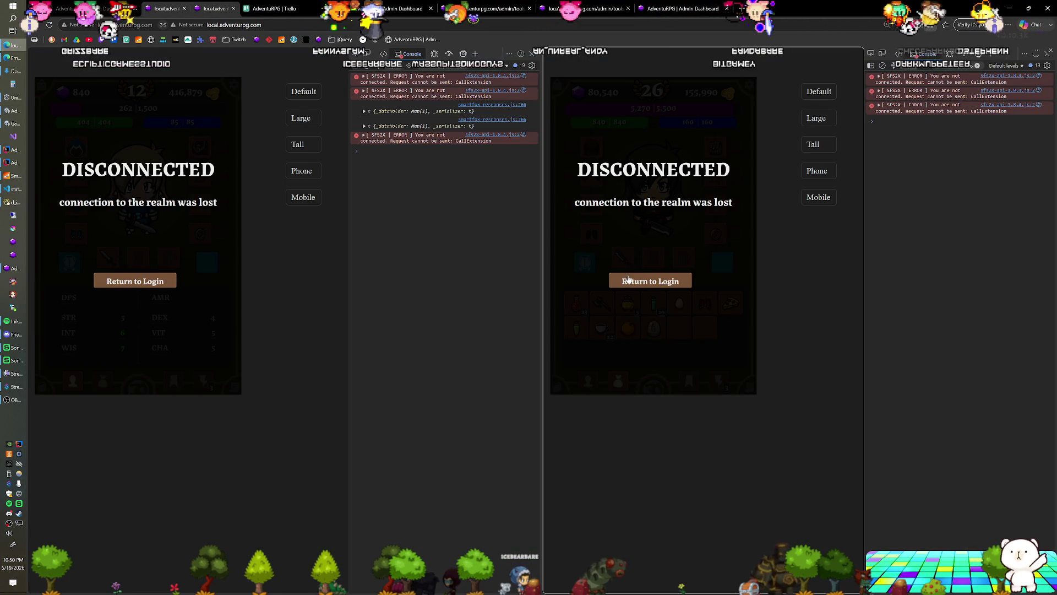
# Return to login, connect to the realm, log in, then switch to the Unity editor
pyautogui.click(647, 282)
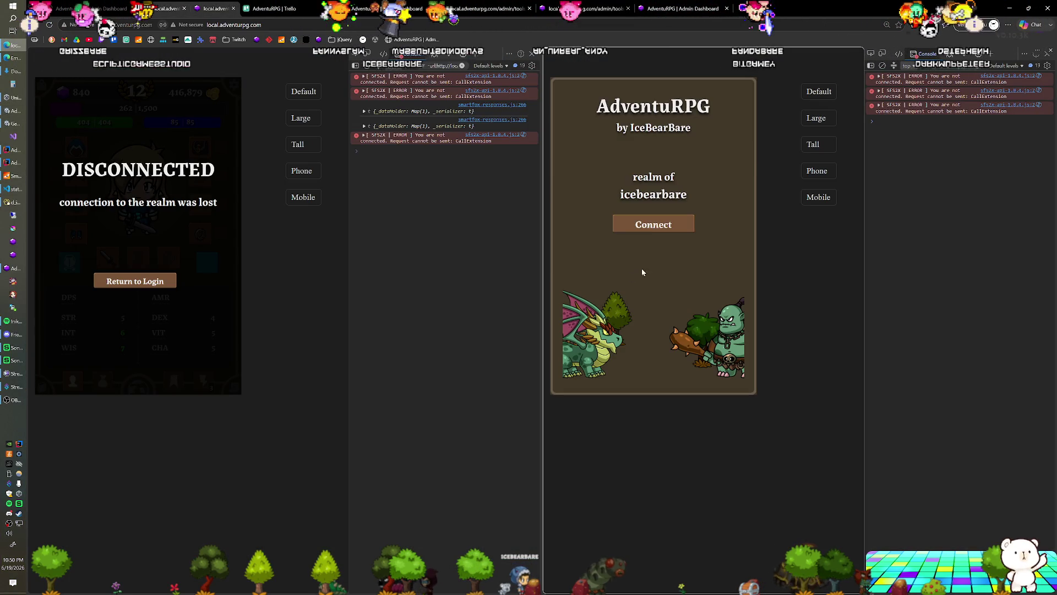
pyautogui.click(650, 228)
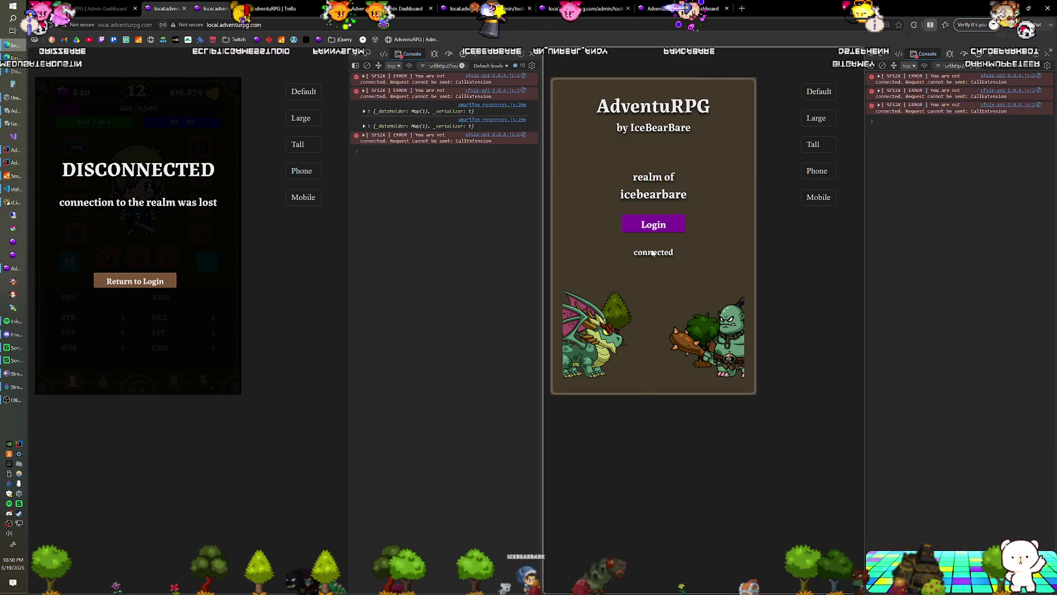
pyautogui.press('Return')
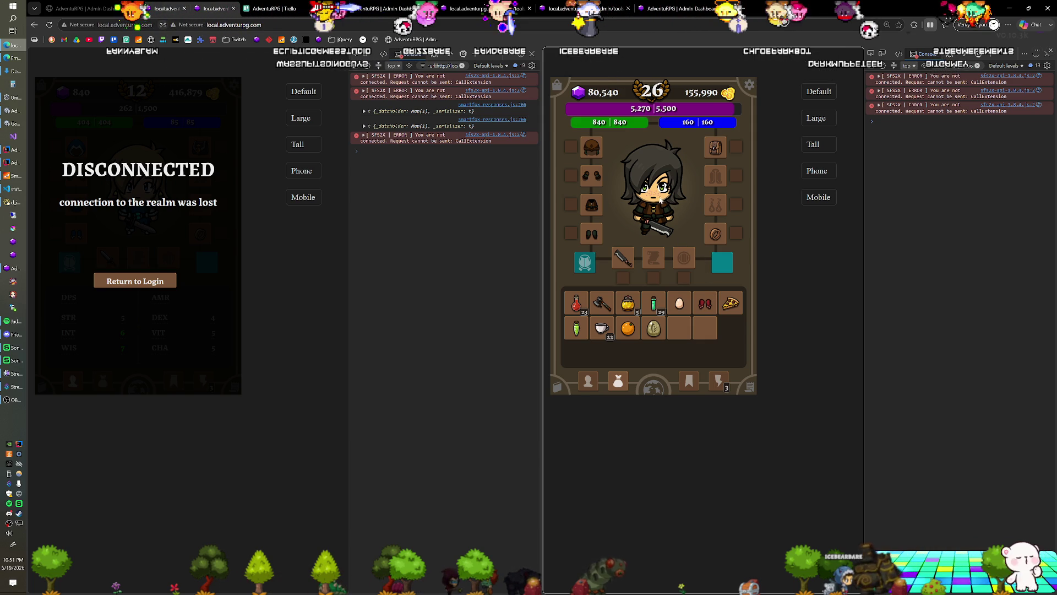
pyautogui.hotkey('alt', 'Tab')
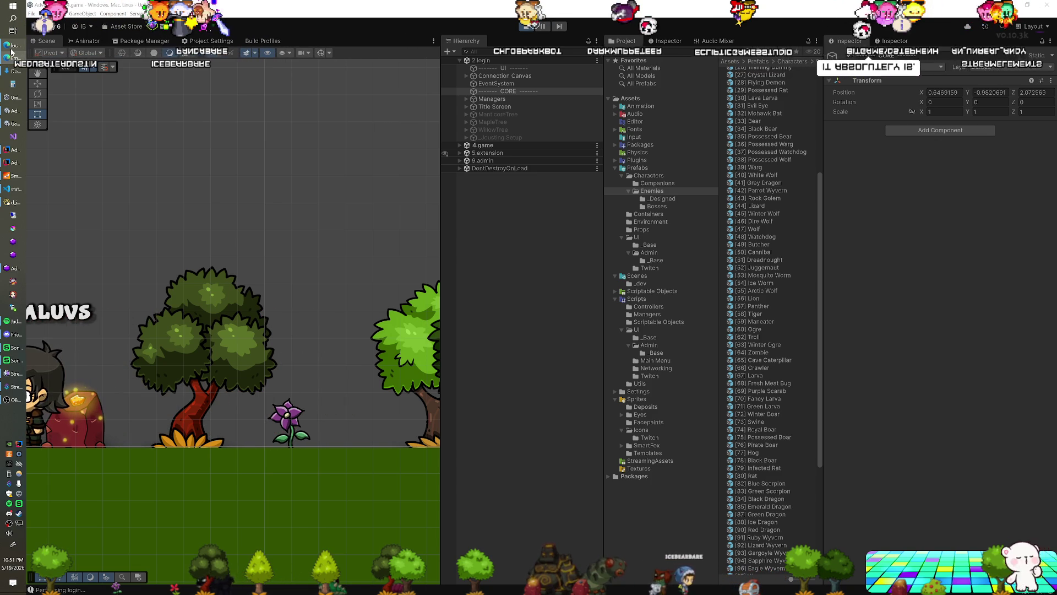
# Bring the browser game client back up from Unity
pyautogui.click(12, 55)
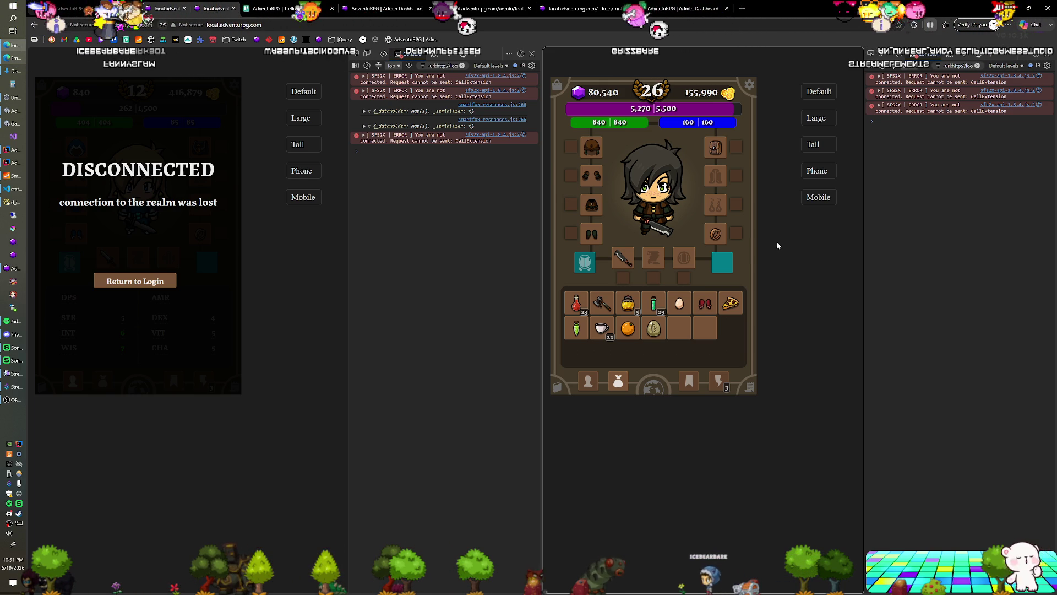
# Show the character's stats panel with STR, VIT, DEX, INT, WIS and CHA
pyautogui.click(589, 381)
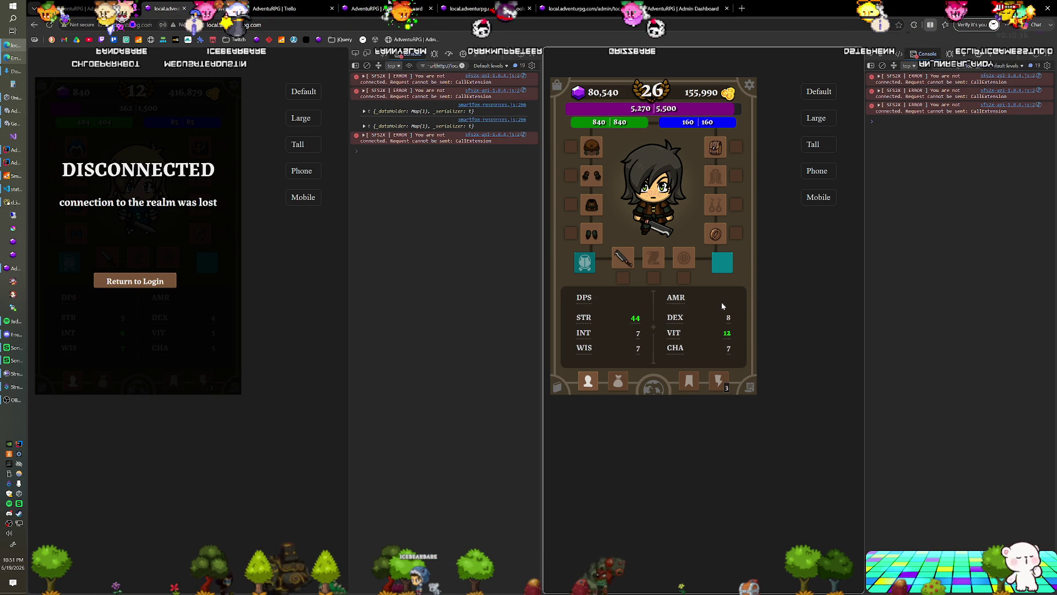
# Switch to VS Code, bring up avatar.js's #dps and #armor lines and mark blank line 233
pyautogui.hotkey('alt', 'Tab')
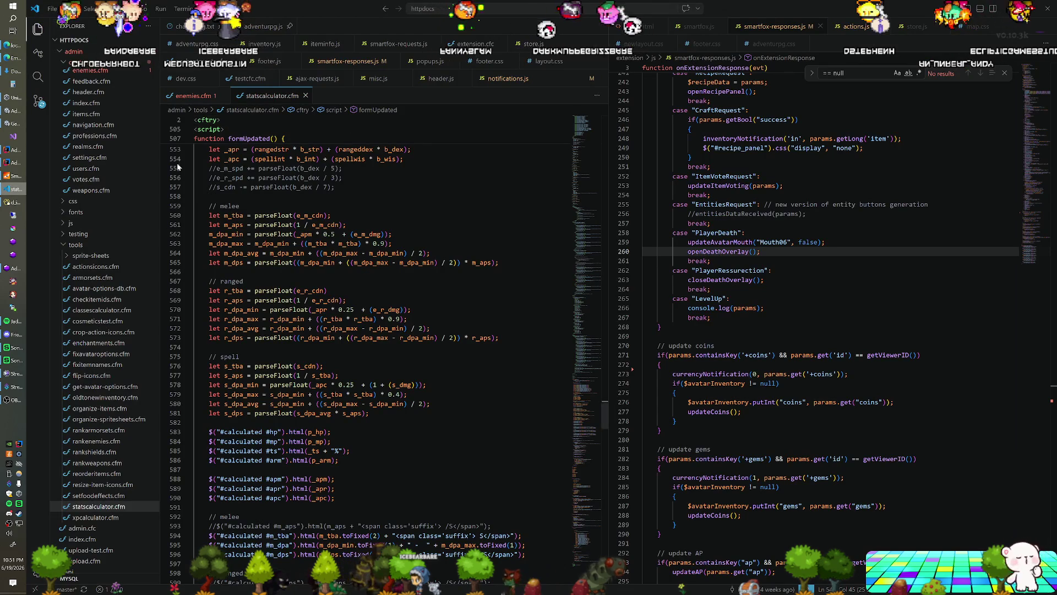
pyautogui.scroll(-10, 67, 124)
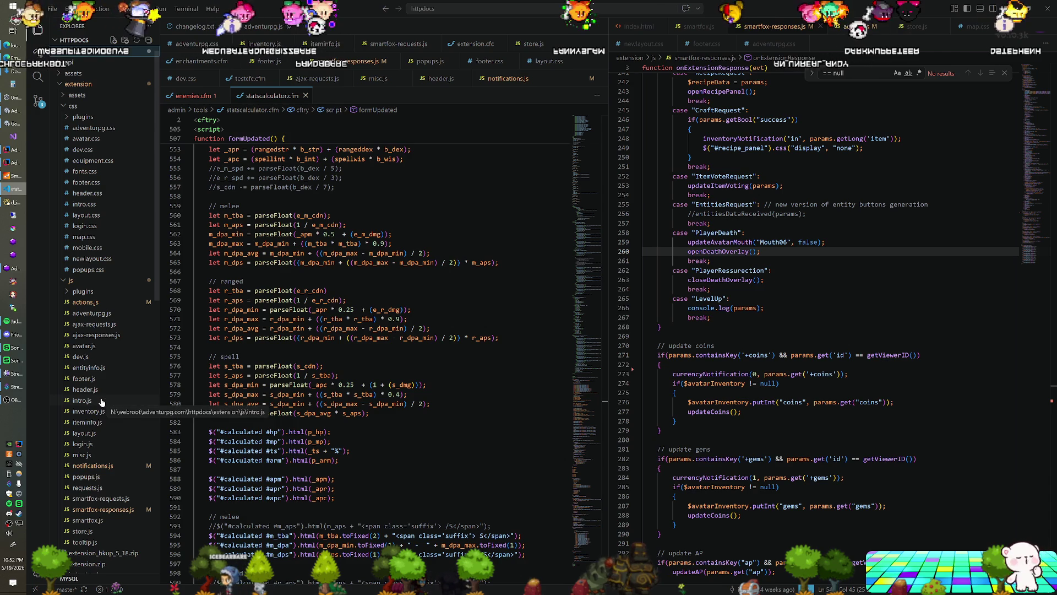
pyautogui.click(83, 345)
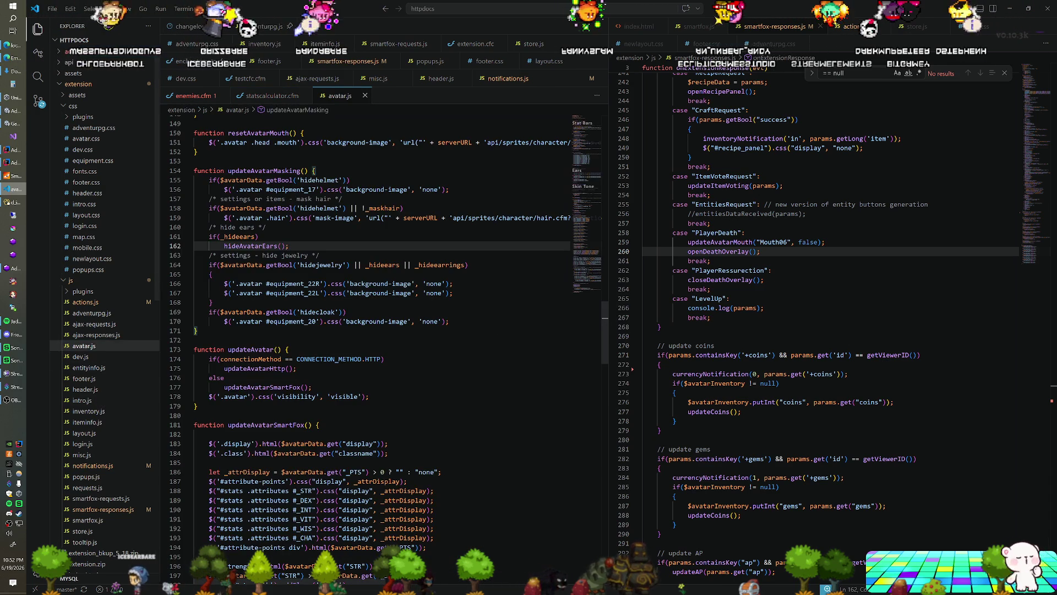
pyautogui.scroll(-1, 605, 316)
pyautogui.scroll(-4, 604, 316)
pyautogui.scroll(-3, 605, 316)
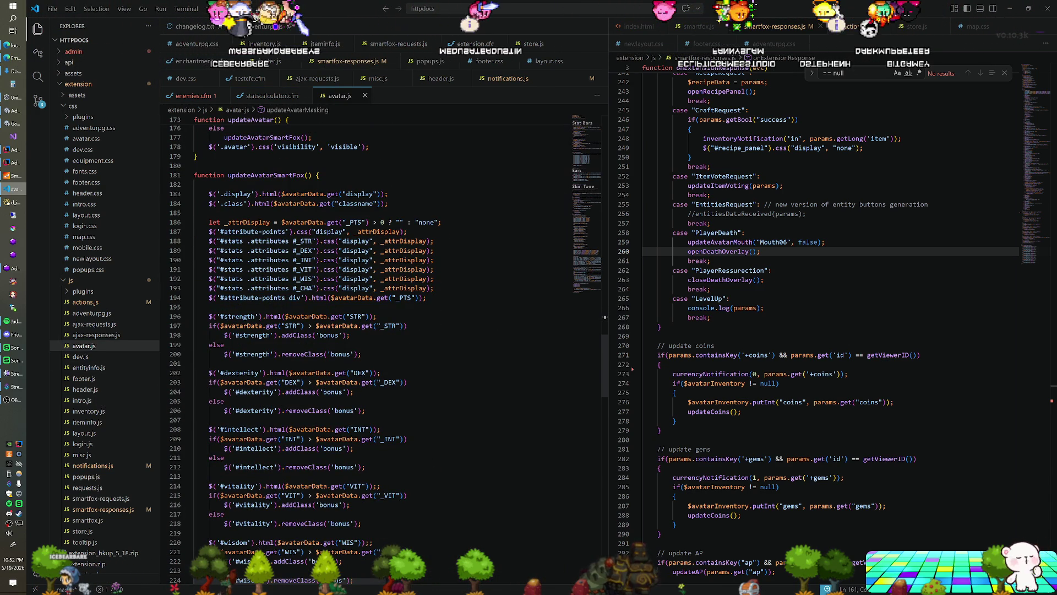
pyautogui.scroll(-2, 605, 316)
pyautogui.scroll(-2, 605, 316)
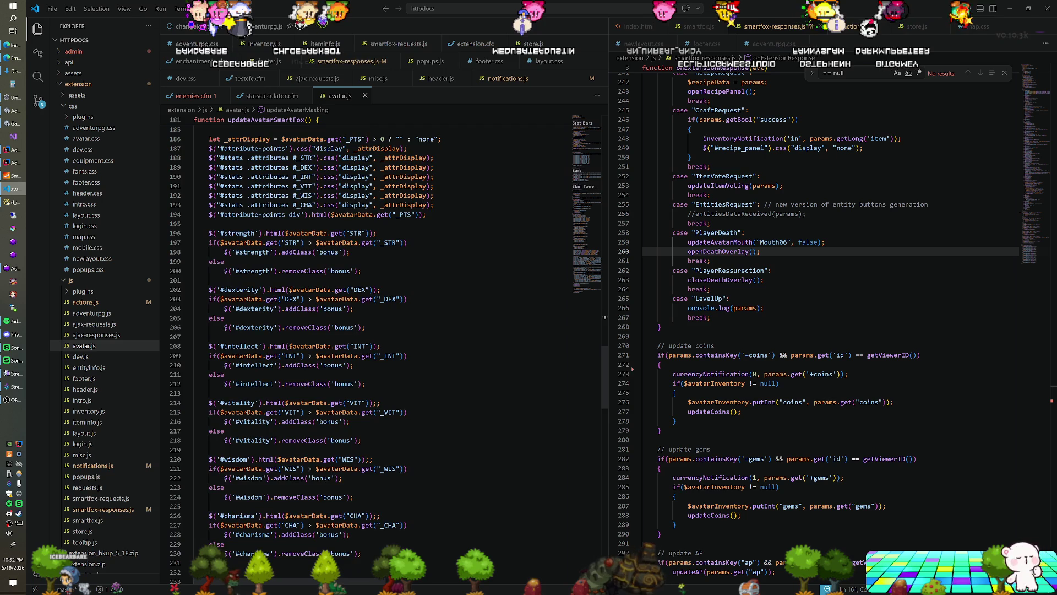
pyautogui.scroll(-1, 604, 317)
pyautogui.scroll(-4, 605, 317)
pyautogui.scroll(-4, 604, 316)
pyautogui.scroll(-2, 604, 317)
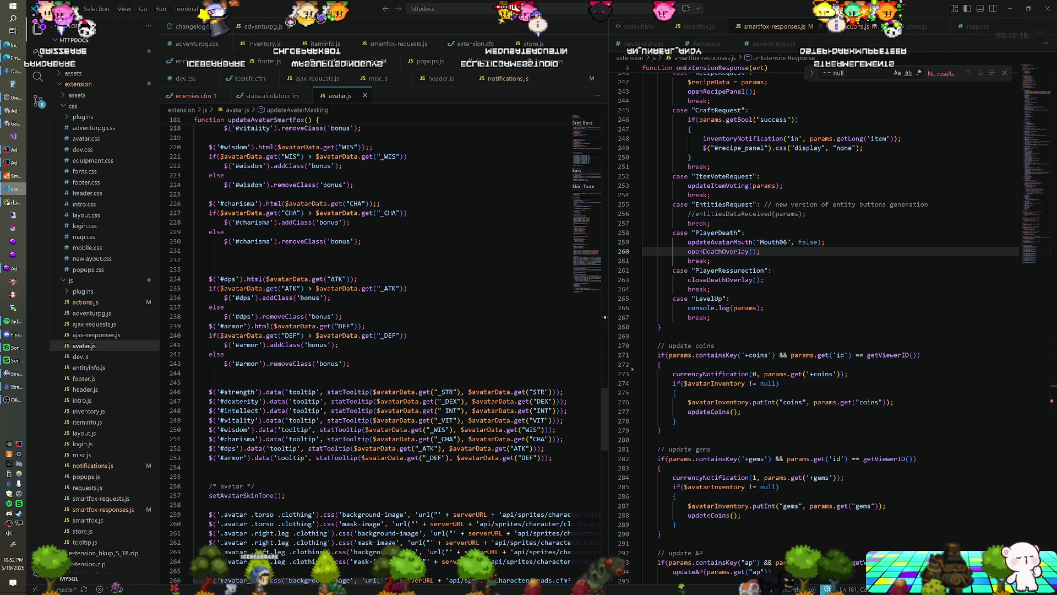
pyautogui.click(199, 269)
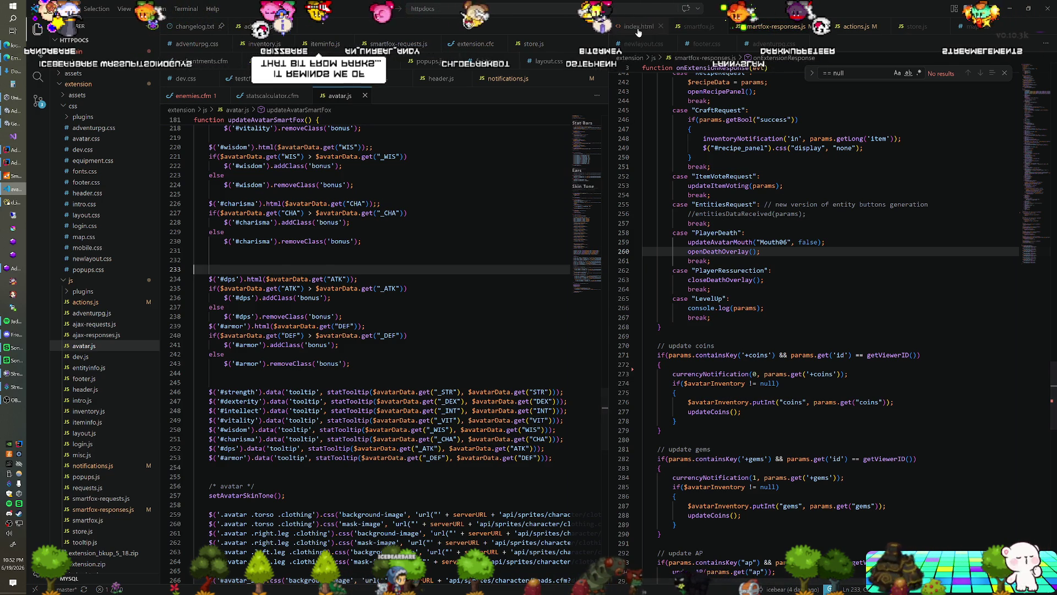
# Show index.html beside avatar.js with Footer, Stats Pocket, Abilities, Loot Panel and Header regions folded
pyautogui.hotkey('ctrl', 'Tab')
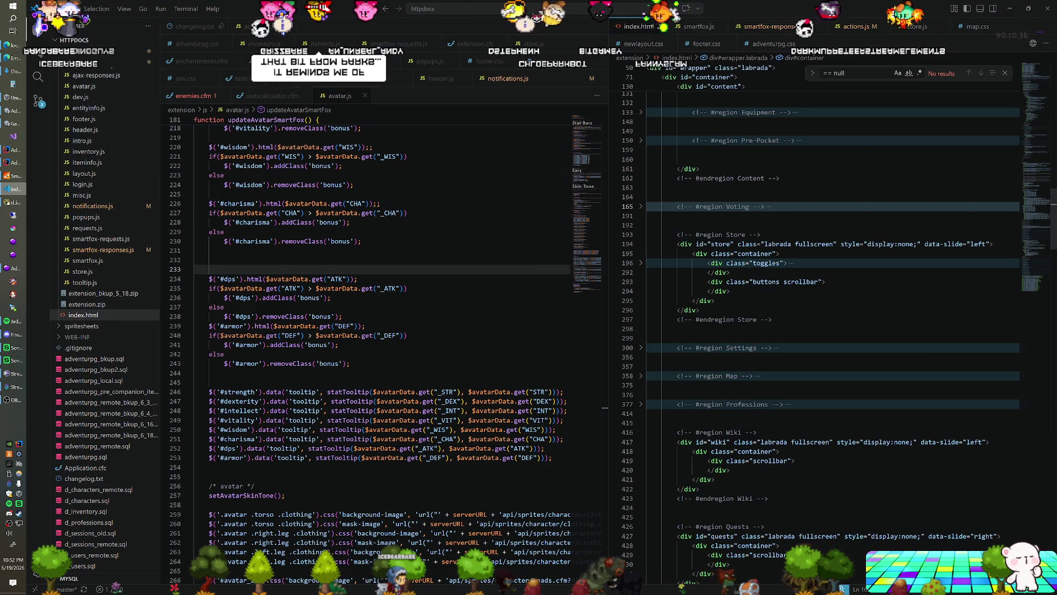
pyautogui.scroll(-3, 826, 330)
pyautogui.scroll(-2, 825, 331)
pyautogui.scroll(-2, 826, 330)
pyautogui.scroll(-3, 826, 330)
pyautogui.scroll(-4, 826, 331)
pyautogui.scroll(-4, 826, 331)
pyautogui.scroll(-2, 826, 330)
pyautogui.scroll(-2, 826, 331)
pyautogui.scroll(4, 826, 330)
pyautogui.scroll(2, 826, 331)
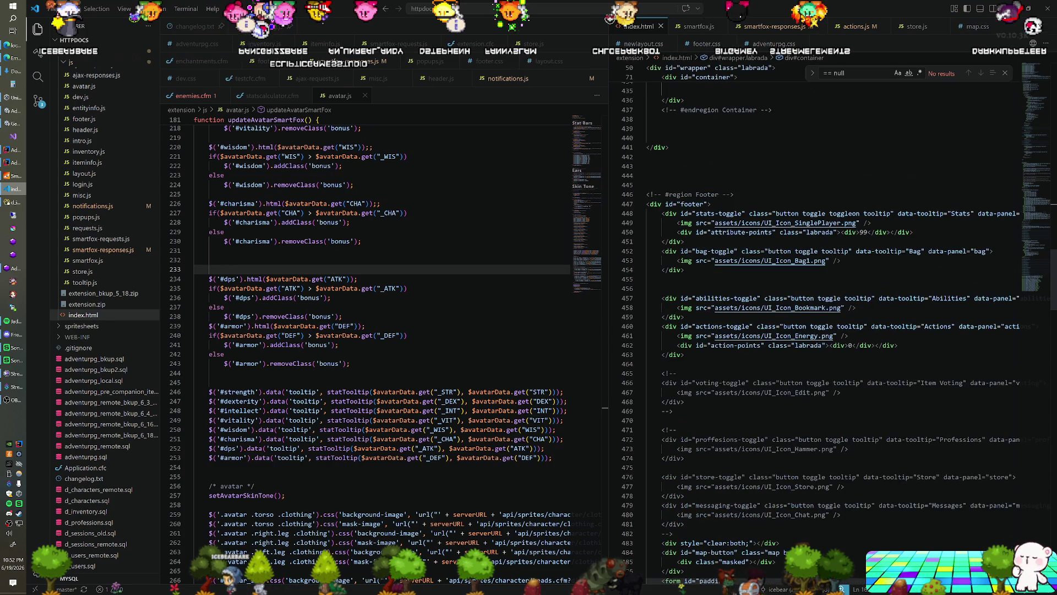
pyautogui.click(642, 197)
pyautogui.click(640, 223)
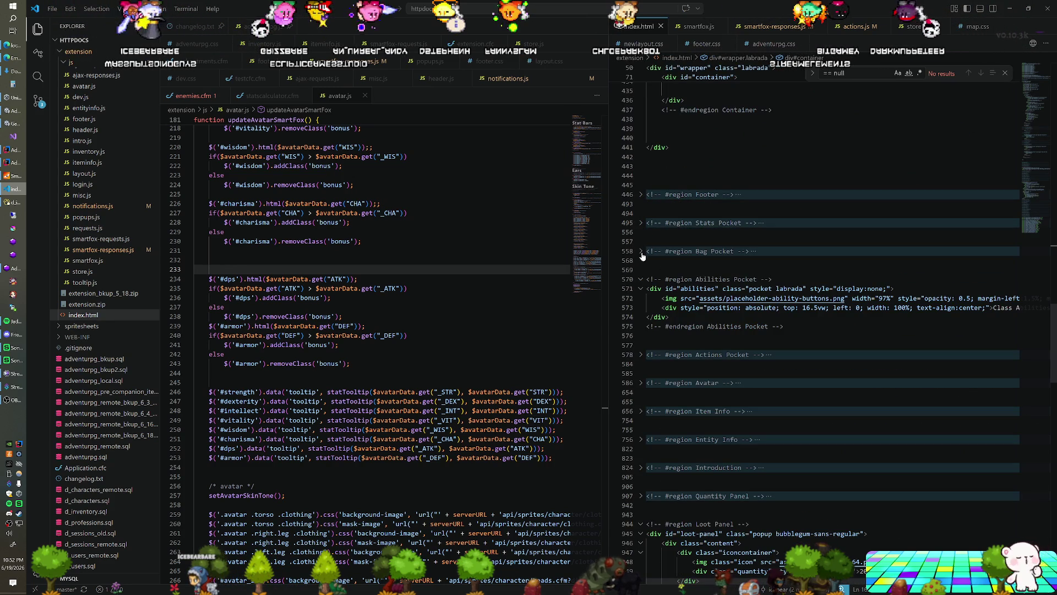
pyautogui.click(641, 280)
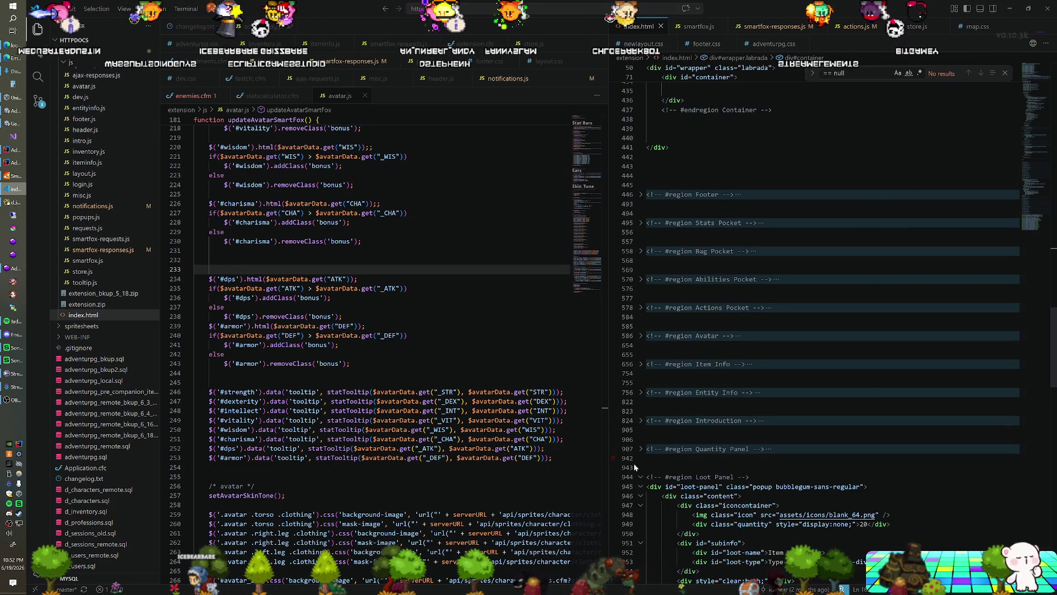
pyautogui.click(640, 478)
pyautogui.scroll(-2, 826, 331)
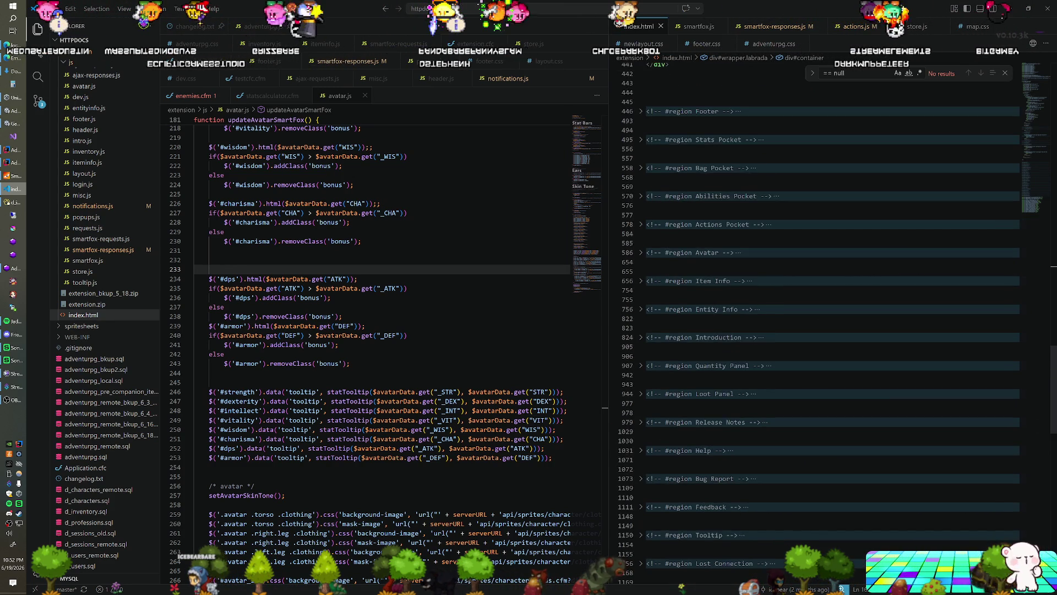
pyautogui.scroll(-2, 826, 330)
pyautogui.scroll(-1, 826, 331)
pyautogui.scroll(3, 826, 330)
pyautogui.scroll(3, 826, 331)
pyautogui.scroll(3, 826, 331)
pyautogui.scroll(3, 826, 331)
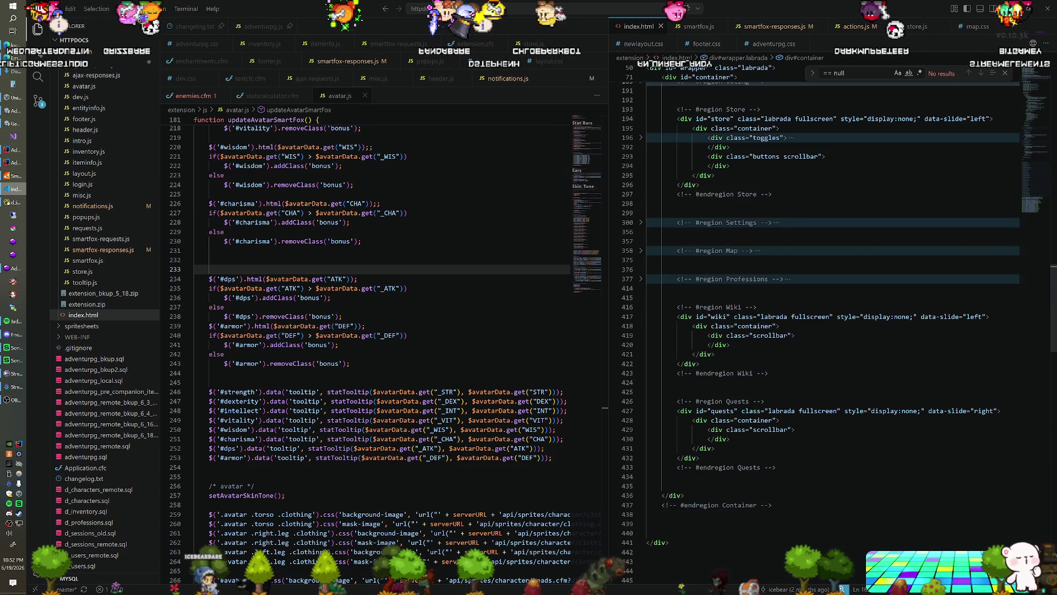
pyautogui.scroll(3, 826, 331)
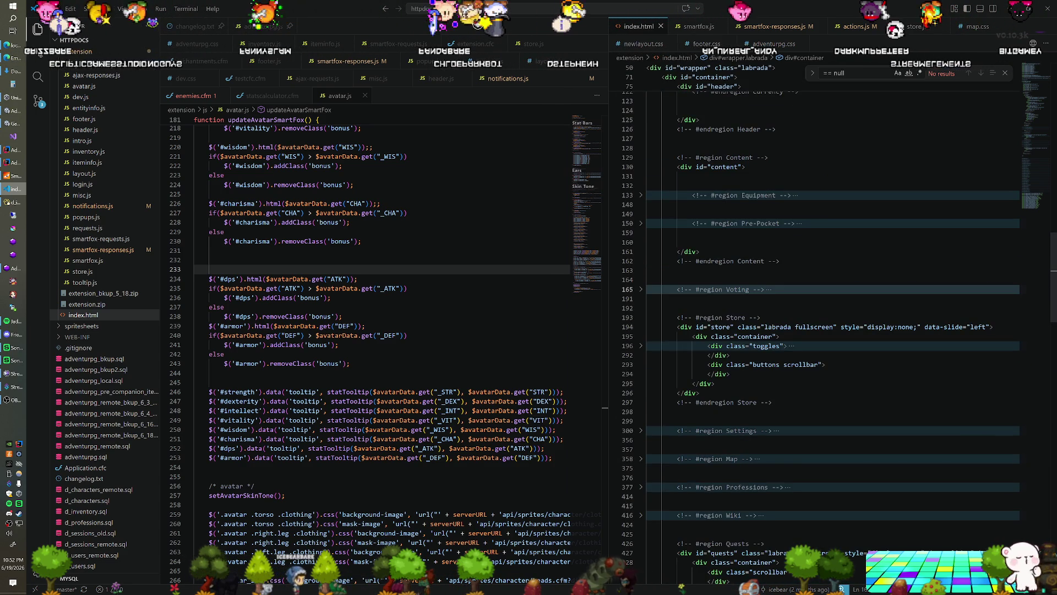
pyautogui.scroll(2, 641, 324)
pyautogui.scroll(2, 640, 324)
pyautogui.scroll(2, 640, 324)
pyautogui.scroll(2, 640, 324)
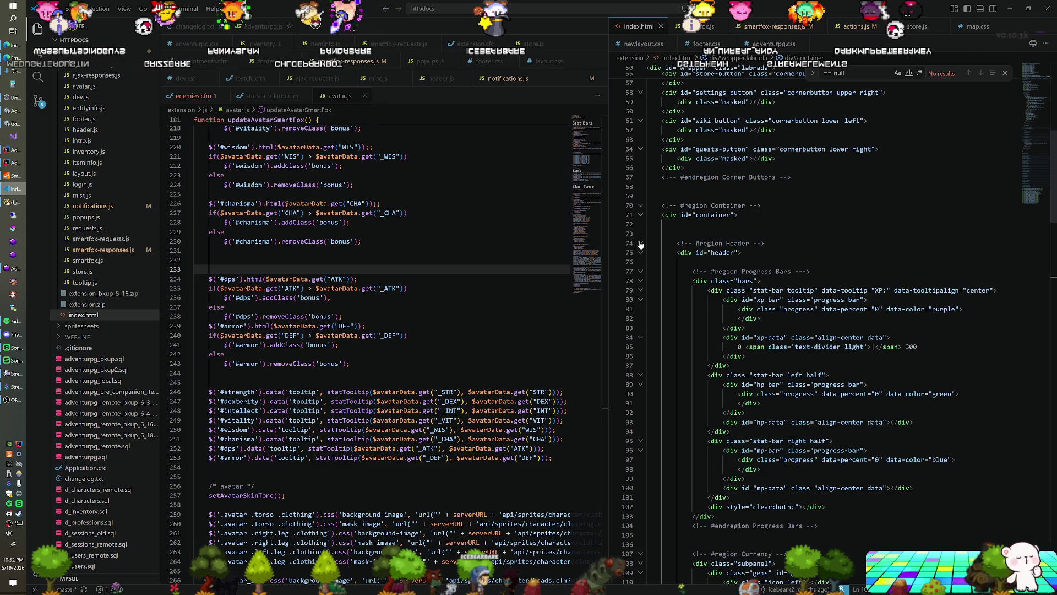
pyautogui.click(640, 246)
pyautogui.scroll(5, 641, 245)
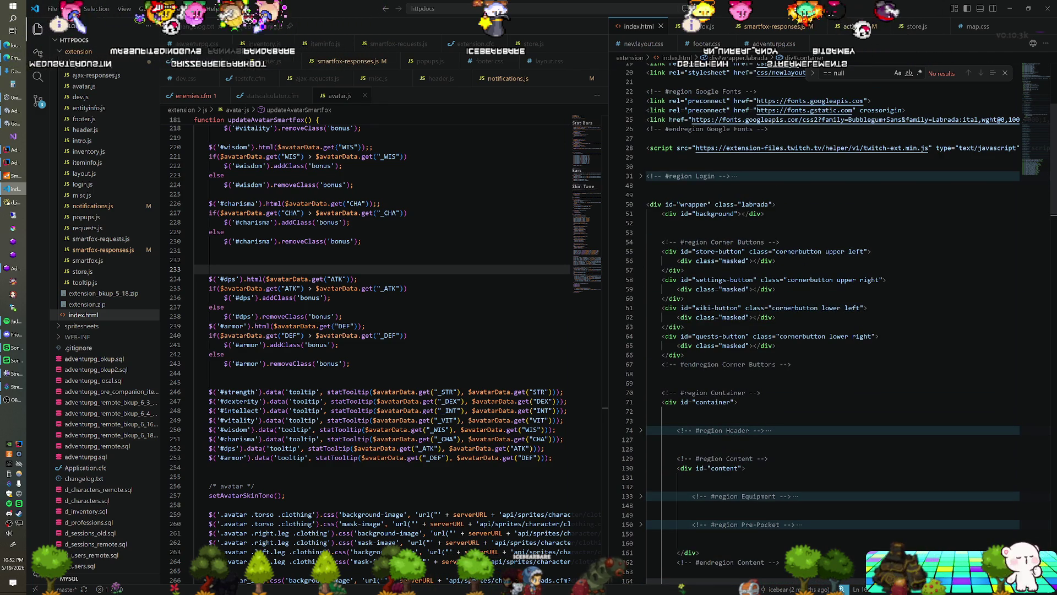
pyautogui.scroll(-2, 832, 331)
pyautogui.scroll(-2, 833, 331)
pyautogui.scroll(-2, 833, 331)
pyautogui.scroll(-2, 832, 330)
pyautogui.scroll(-3, 833, 330)
pyautogui.scroll(-3, 833, 331)
pyautogui.scroll(-3, 833, 330)
pyautogui.scroll(-3, 833, 331)
pyautogui.scroll(-1, 833, 331)
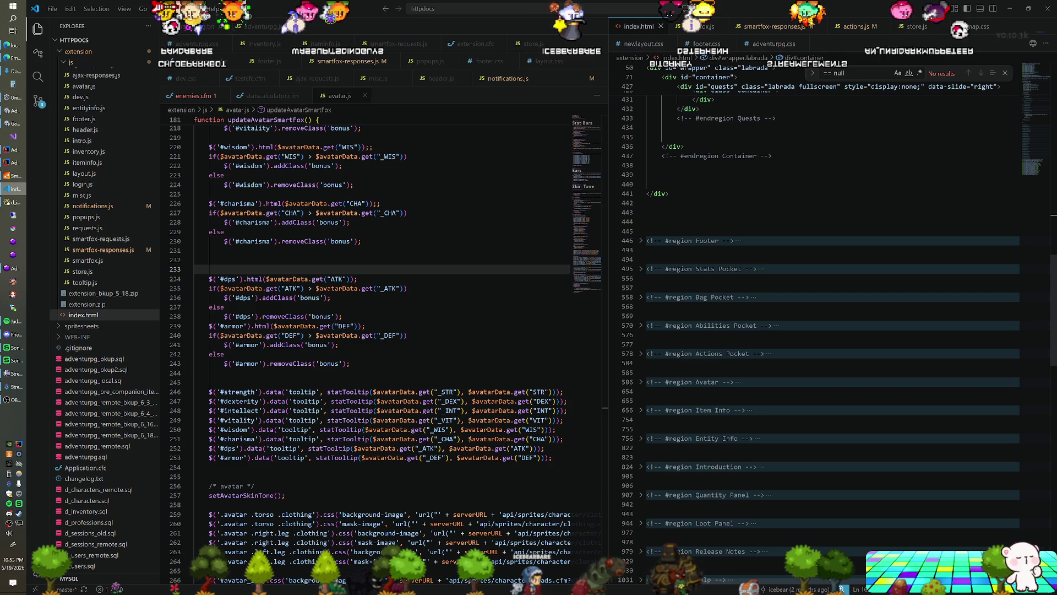
# Unfold the Stats Pocket markup, place the caret after the left column div, then check the running game
pyautogui.click(641, 269)
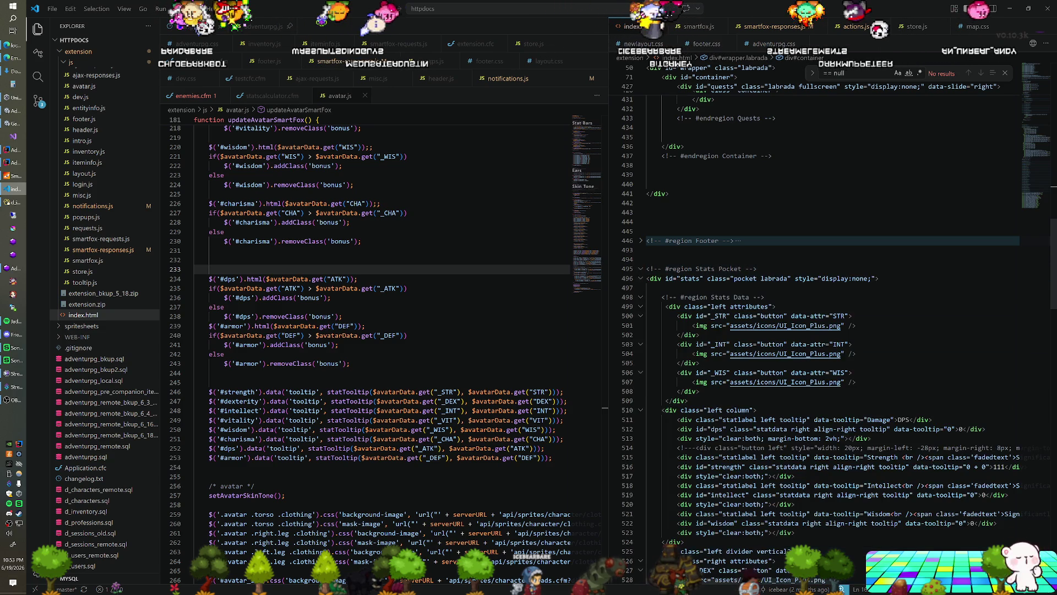
pyautogui.scroll(-2, 833, 330)
pyautogui.scroll(-3, 833, 331)
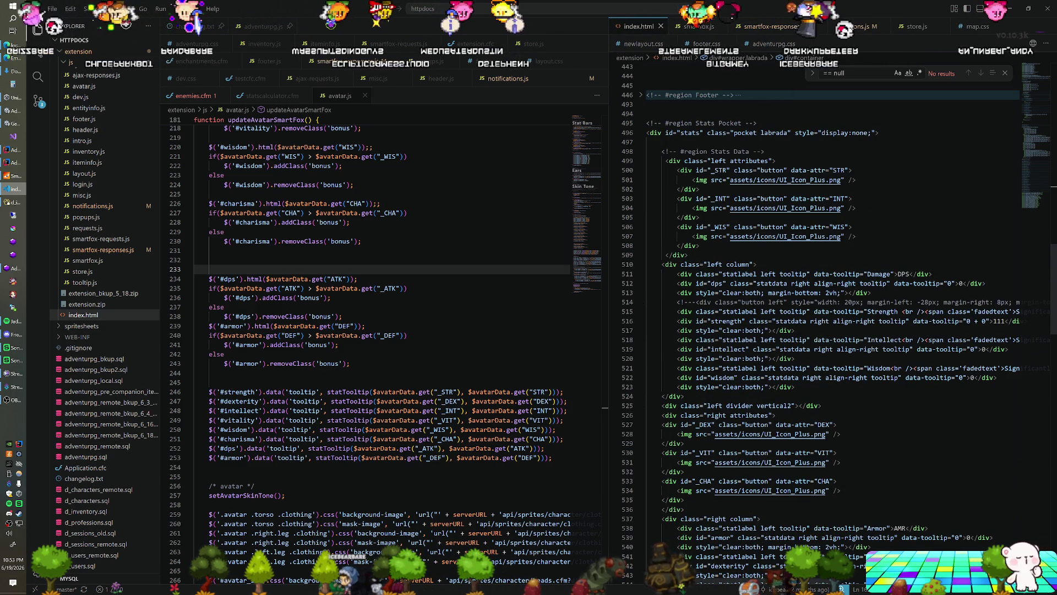
pyautogui.click(757, 265)
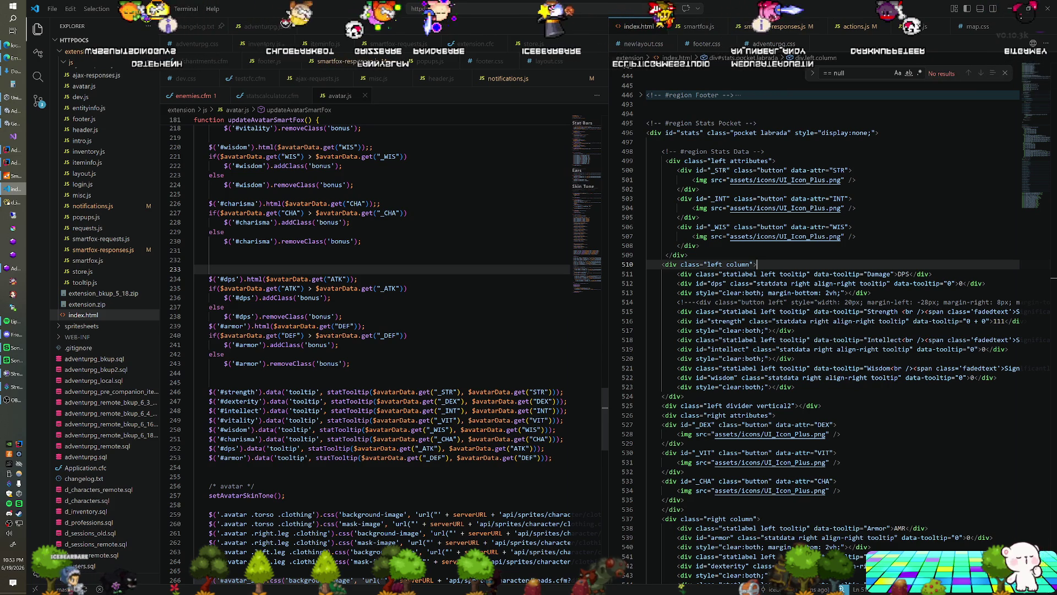
pyautogui.hotkey('alt', 'Tab')
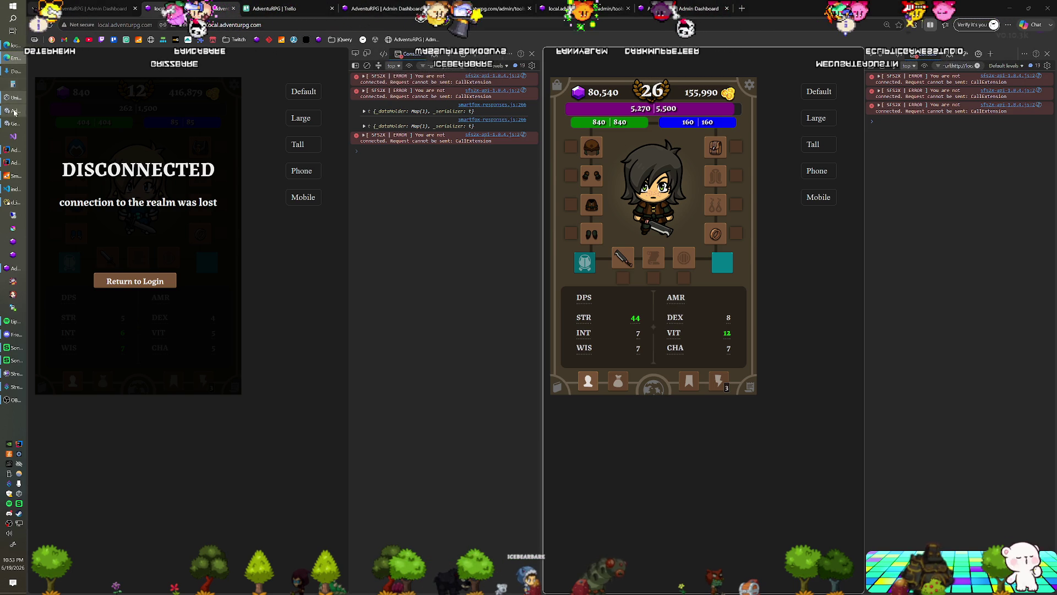
pyautogui.click(14, 134)
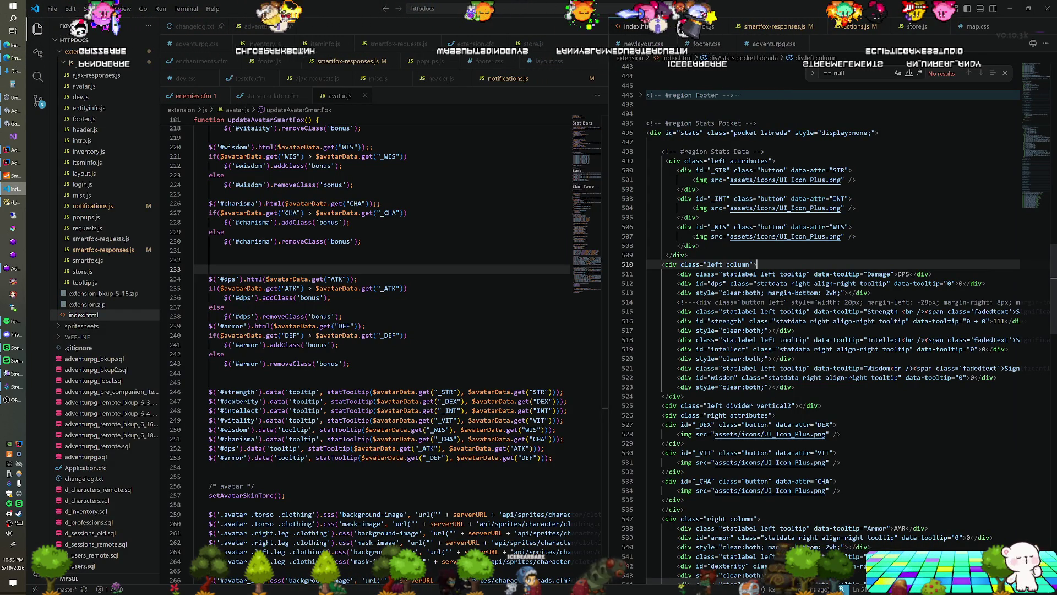
pyautogui.scroll(-2, 834, 331)
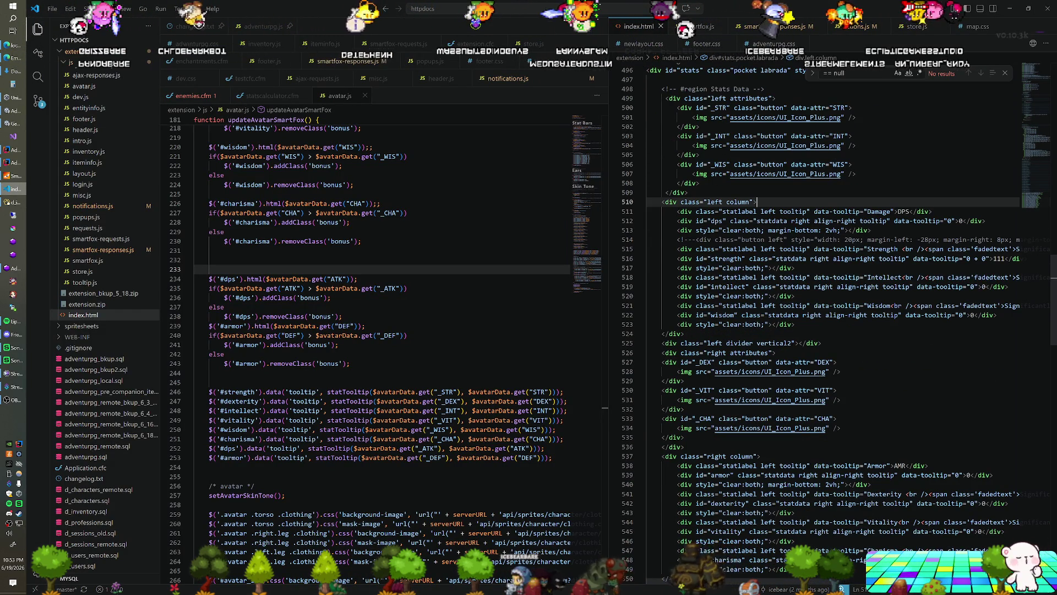
pyautogui.scroll(-2, 834, 330)
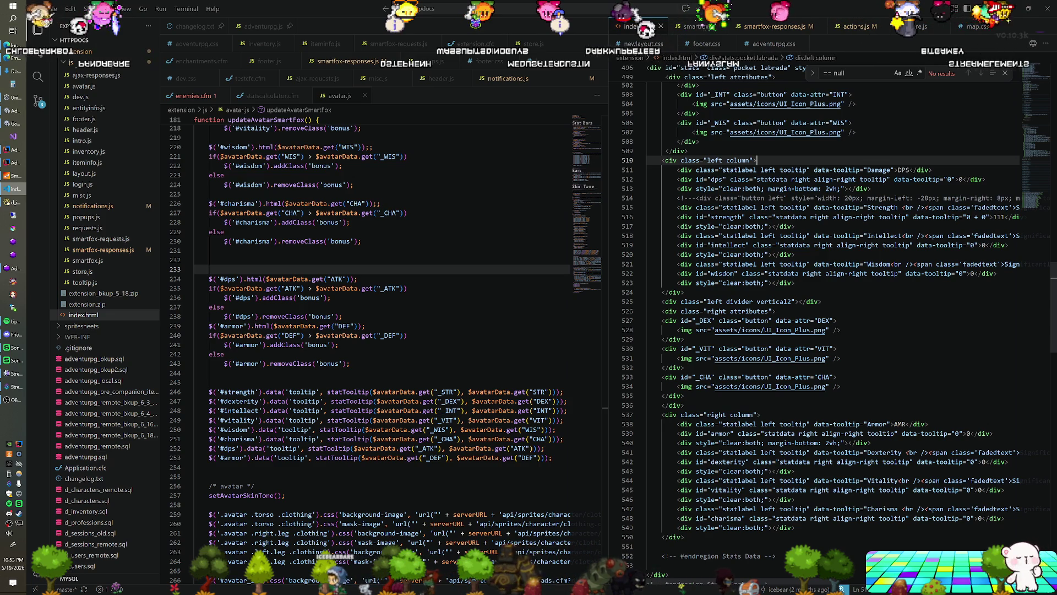
pyautogui.scroll(-2, 380, 347)
pyautogui.scroll(-2, 380, 346)
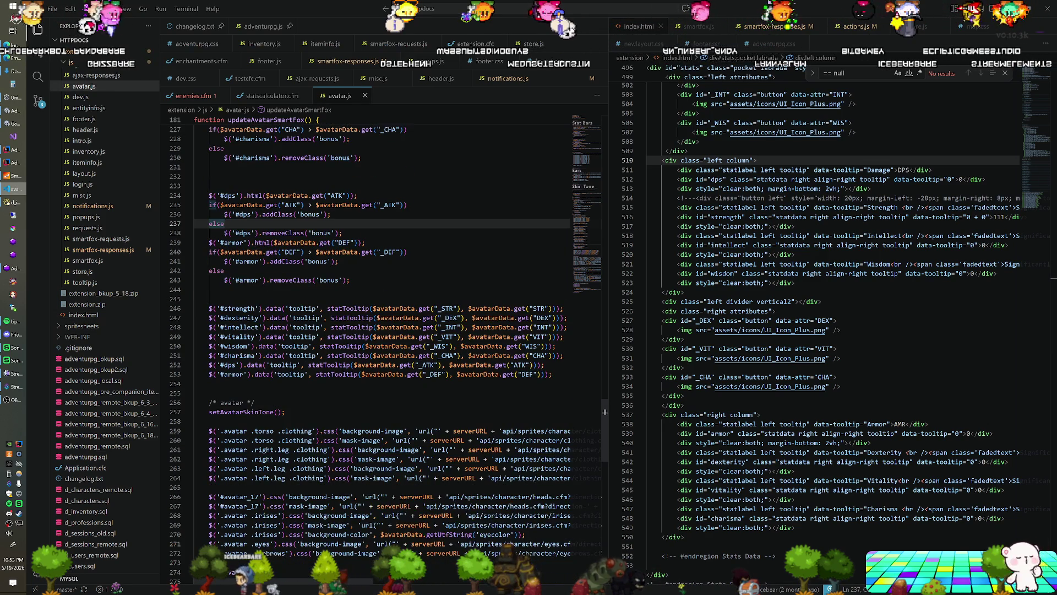
pyautogui.scroll(-2, 380, 347)
pyautogui.scroll(-2, 380, 347)
pyautogui.scroll(-3, 380, 347)
pyautogui.scroll(-3, 380, 346)
pyautogui.scroll(-3, 380, 347)
pyautogui.scroll(-3, 380, 347)
pyautogui.scroll(5, 195, 514)
pyautogui.scroll(6, 196, 512)
pyautogui.scroll(6, 196, 514)
pyautogui.scroll(5, 196, 513)
pyautogui.scroll(-3, 605, 410)
pyautogui.scroll(-5, 605, 411)
# Search the file and project for $('#armor') occurrences, selecting it on line 253
pyautogui.doubleClick(250, 323)
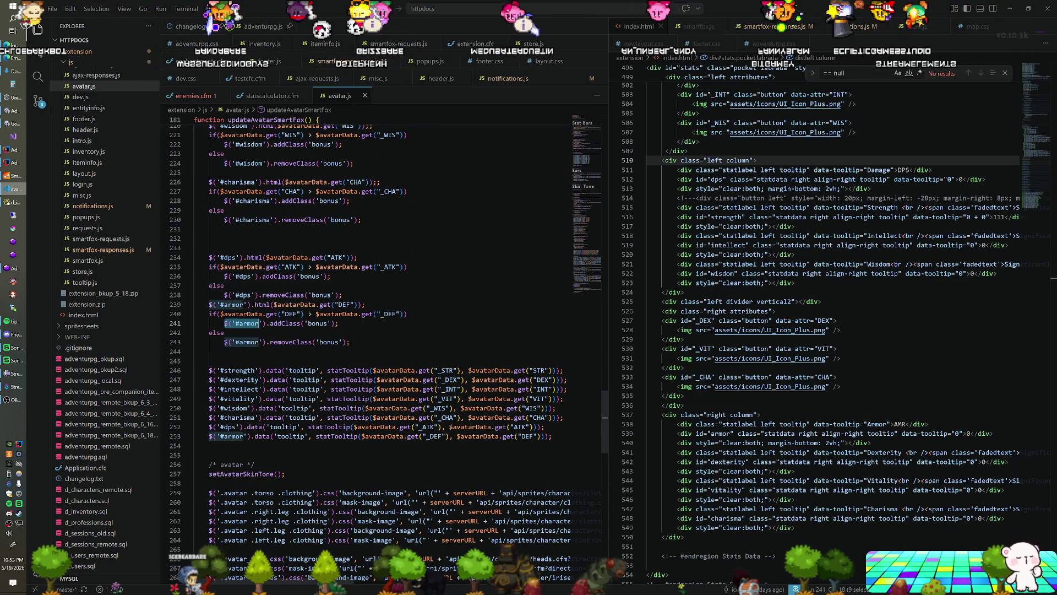
pyautogui.hotkey('ctrl', 'f')
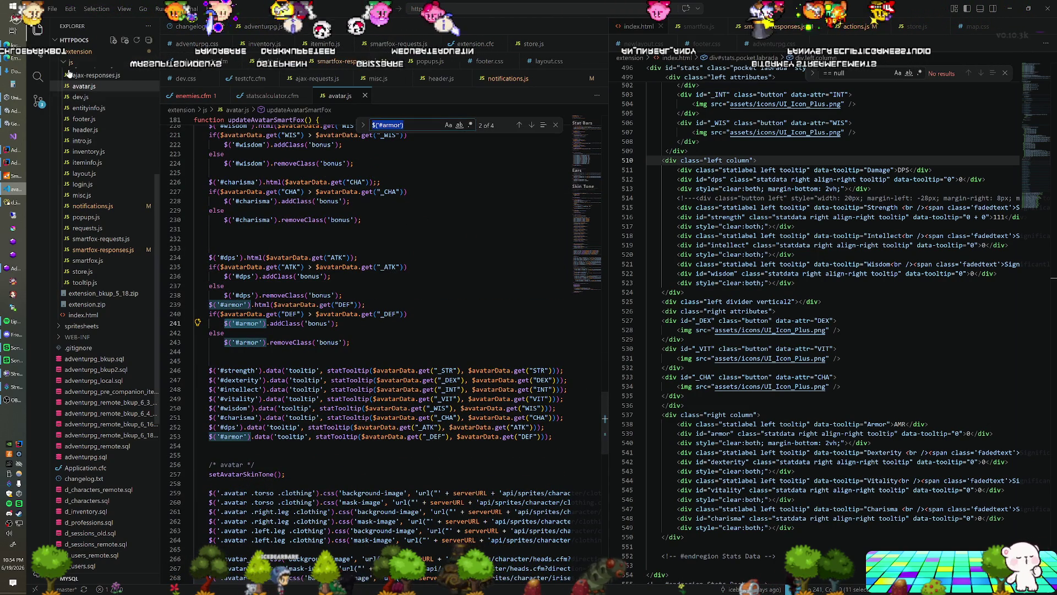
pyautogui.click(37, 77)
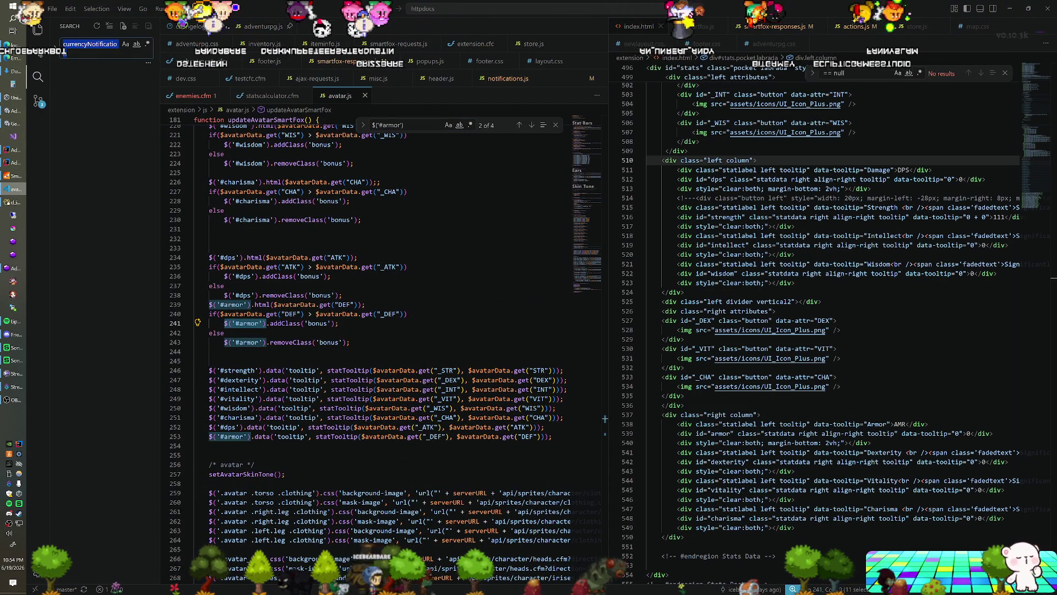
pyautogui.hotkey('ctrl', 'v')
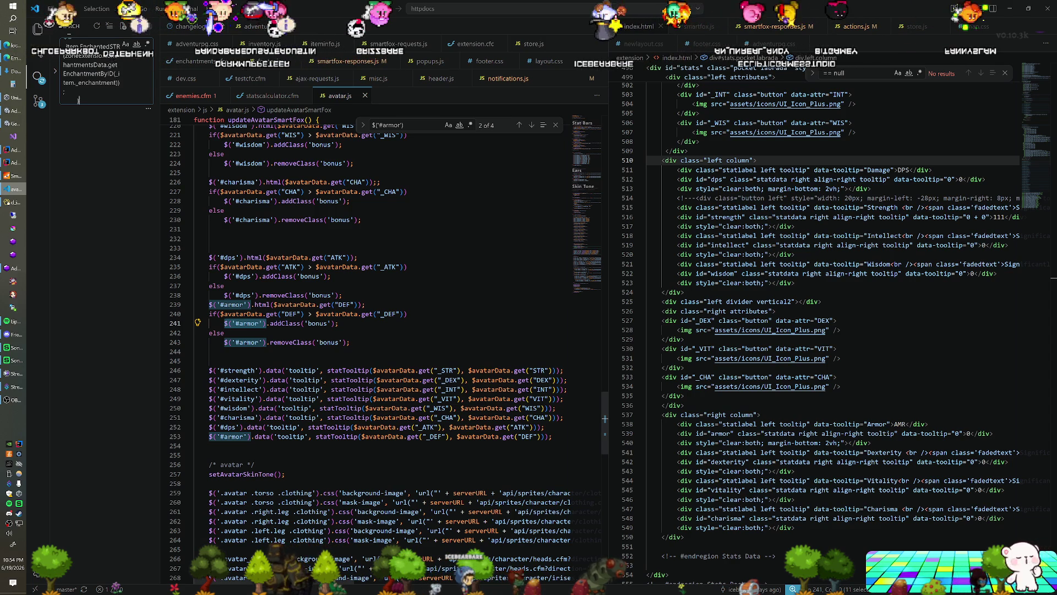
pyautogui.hotkey('ctrl', 'a')
pyautogui.press('BackSpace')
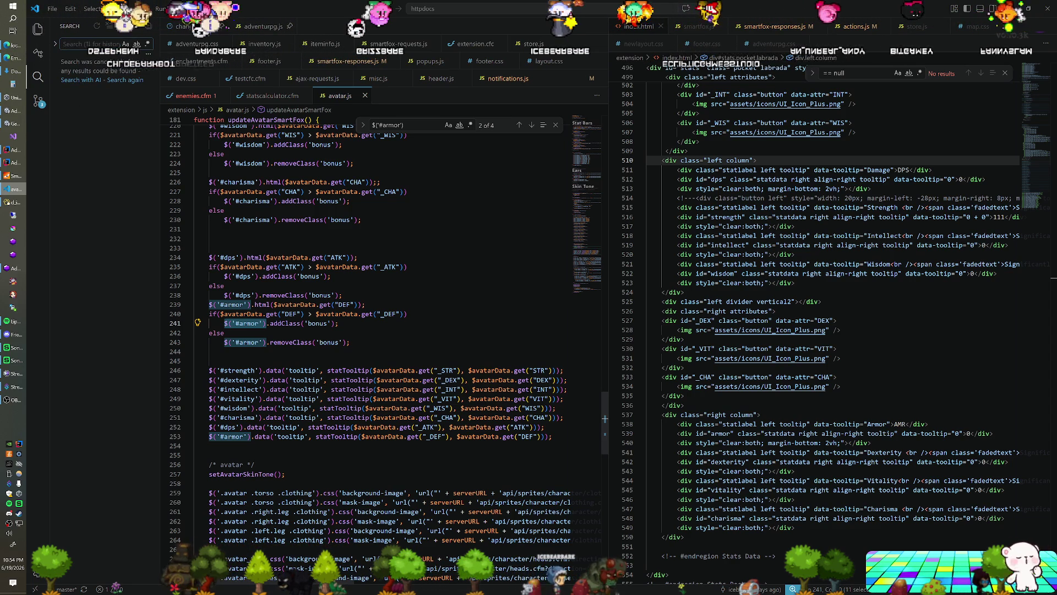
pyautogui.click(250, 436)
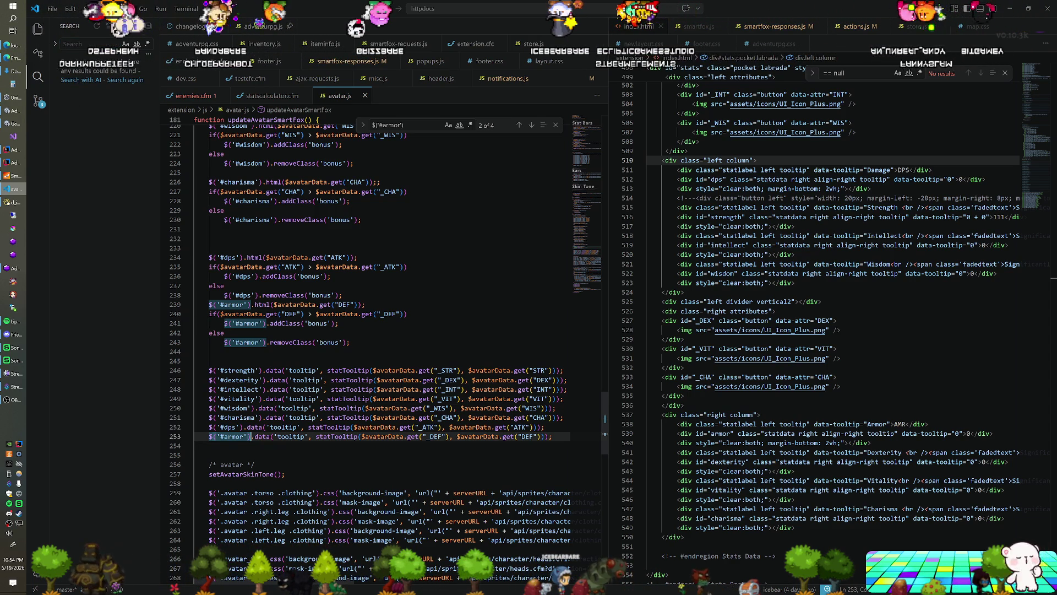
pyautogui.hotkey('shift', 'Home')
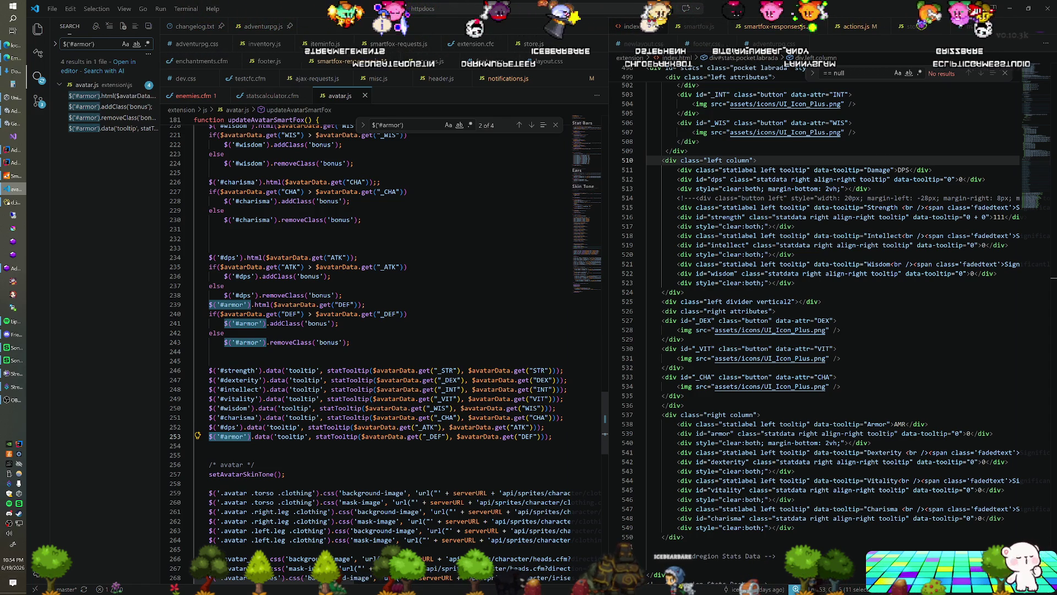
# Select DEF on line 239 to replace it with armor, glancing at Avatar.java in IntelliJ for reference
pyautogui.click(195, 248)
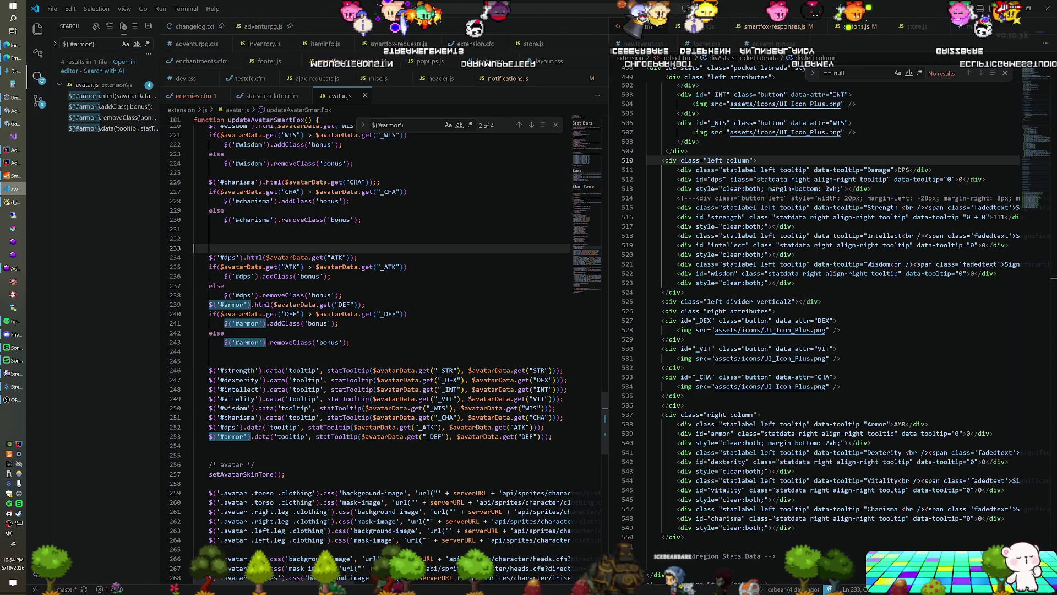
pyautogui.scroll(2, 380, 331)
pyautogui.scroll(3, 380, 331)
pyautogui.scroll(3, 380, 330)
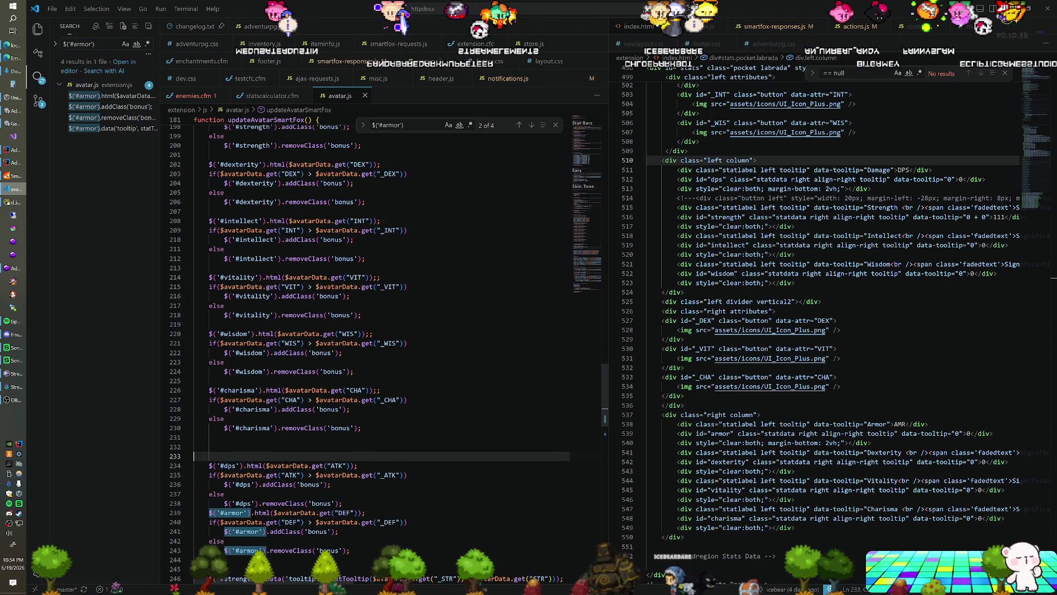
pyautogui.scroll(-3, 381, 331)
pyautogui.scroll(-3, 380, 331)
pyautogui.scroll(-2, 380, 330)
pyautogui.scroll(-3, 380, 331)
pyautogui.scroll(1, 380, 331)
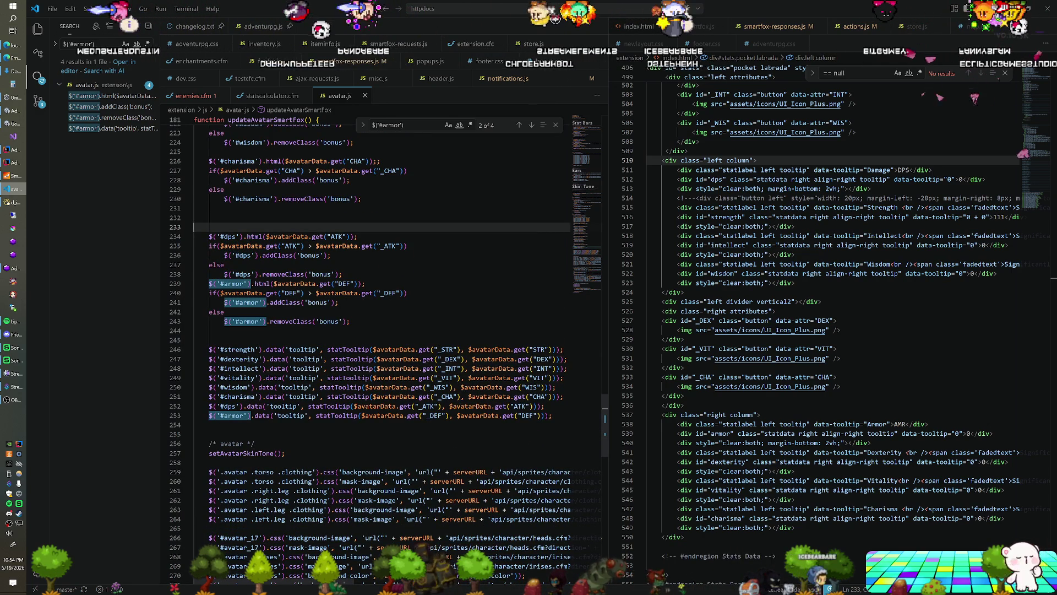
pyautogui.scroll(2, 380, 330)
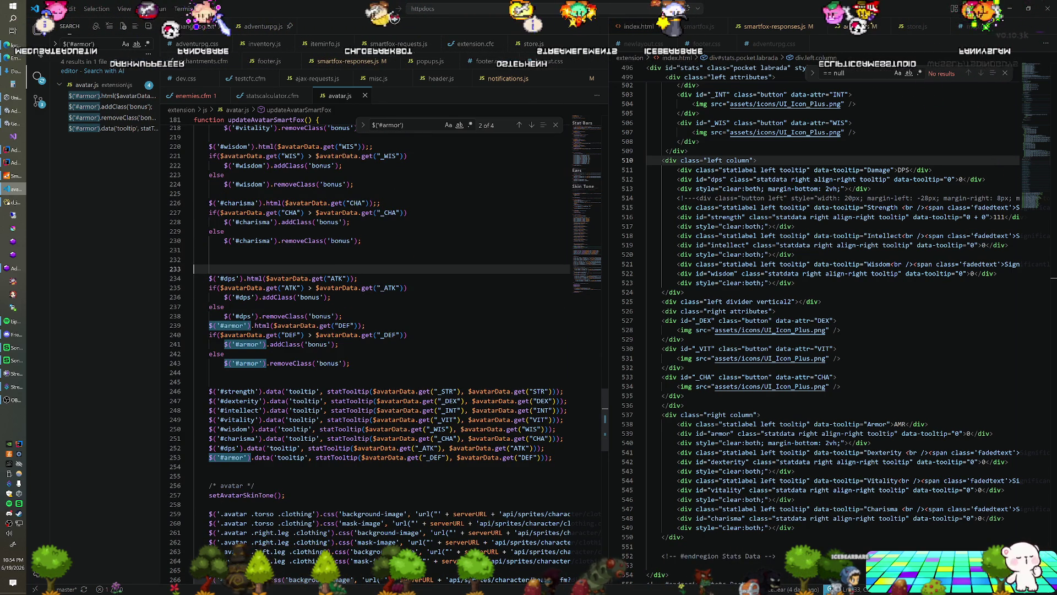
pyautogui.click(343, 316)
pyautogui.scroll(1, 380, 331)
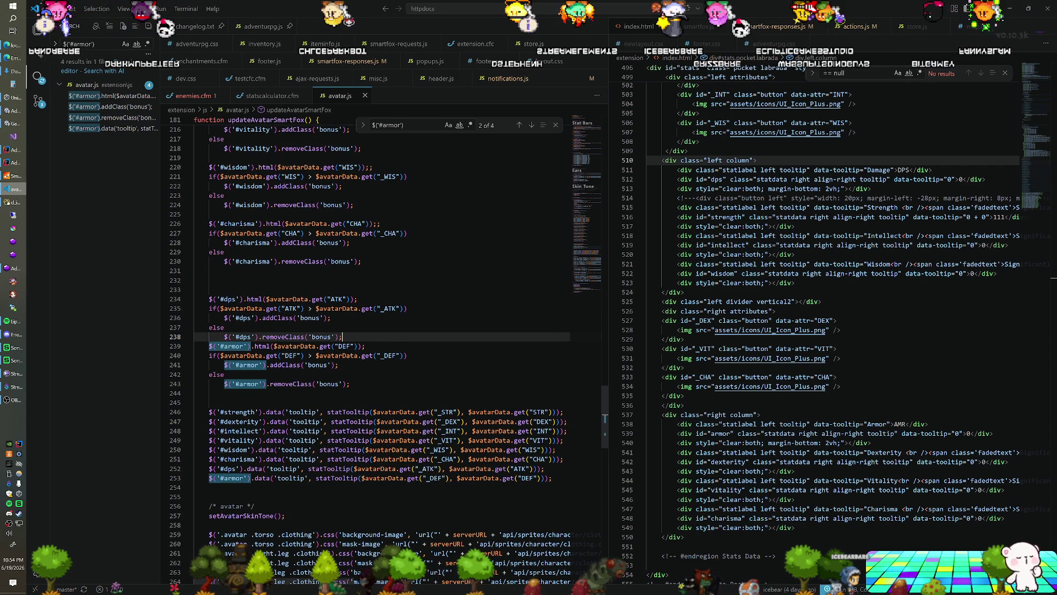
pyautogui.doubleClick(338, 300)
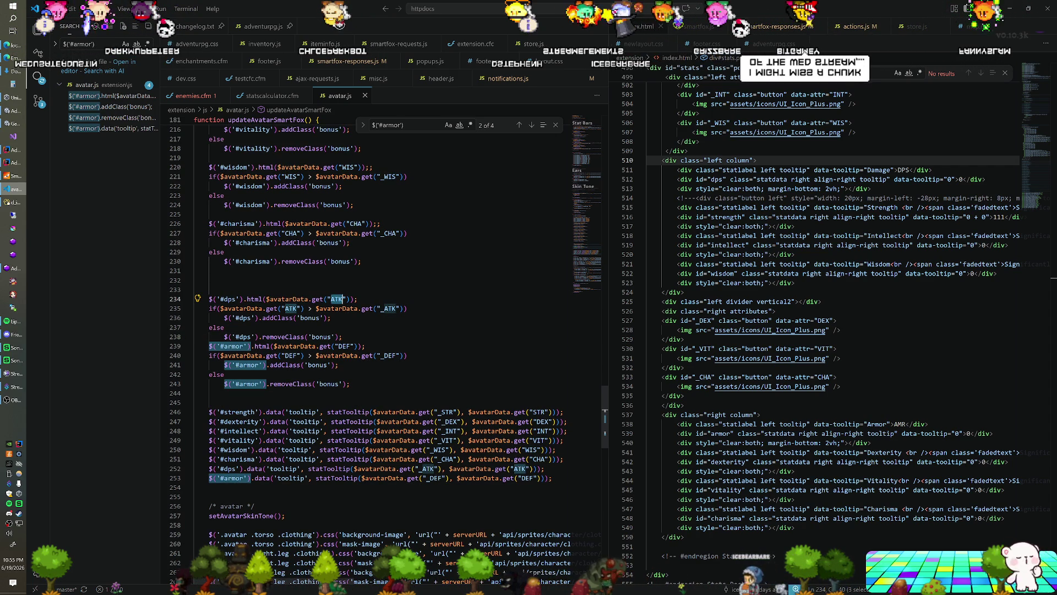
pyautogui.doubleClick(344, 347)
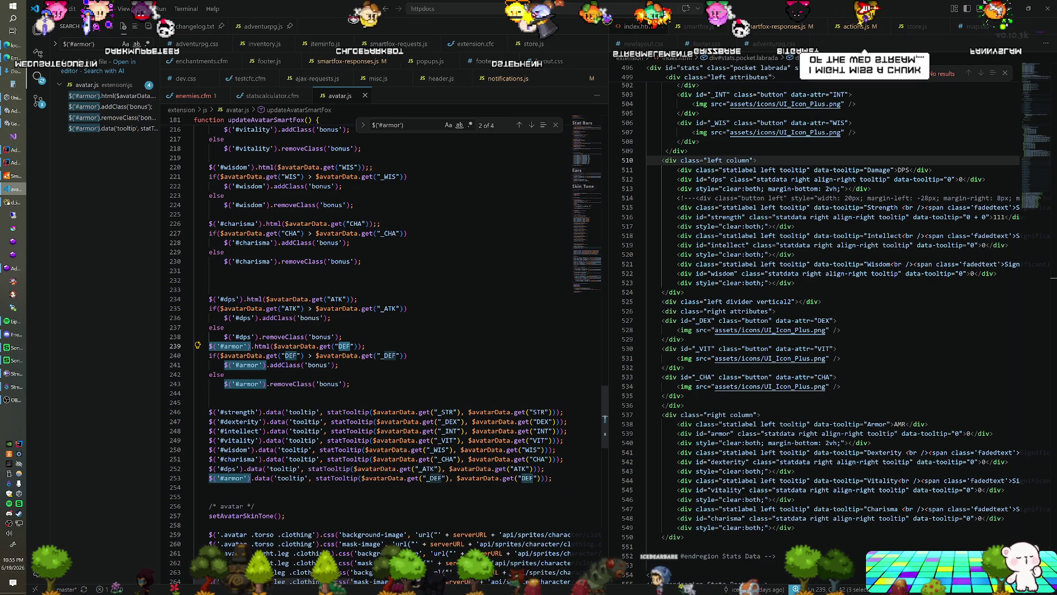
pyautogui.write('armor')
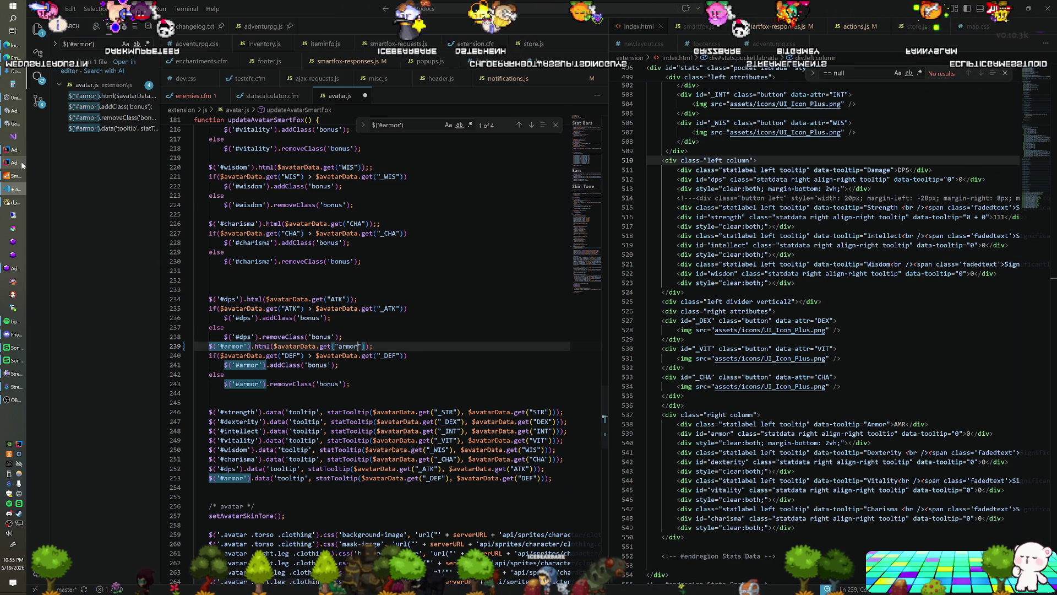
pyautogui.click(21, 161)
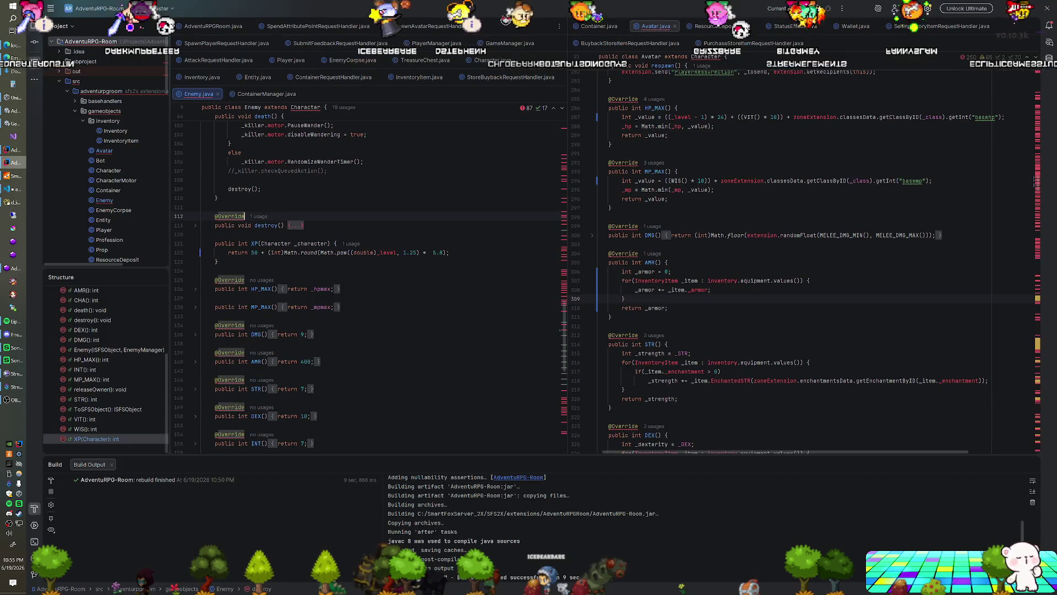
pyautogui.scroll(-5, 680, 236)
pyautogui.scroll(-4, 680, 236)
pyautogui.scroll(-5, 680, 236)
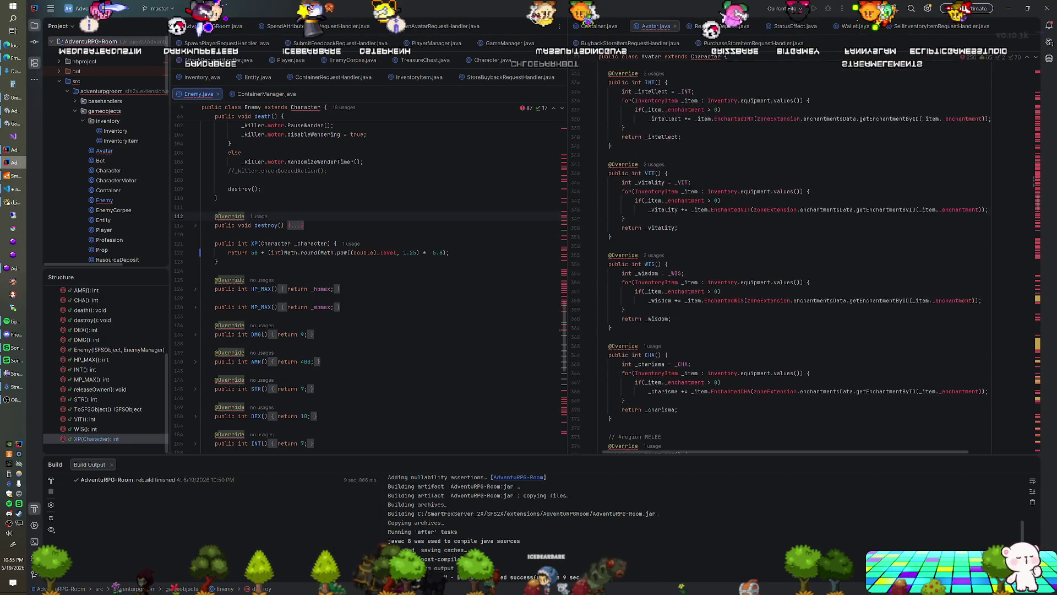
pyautogui.click(16, 189)
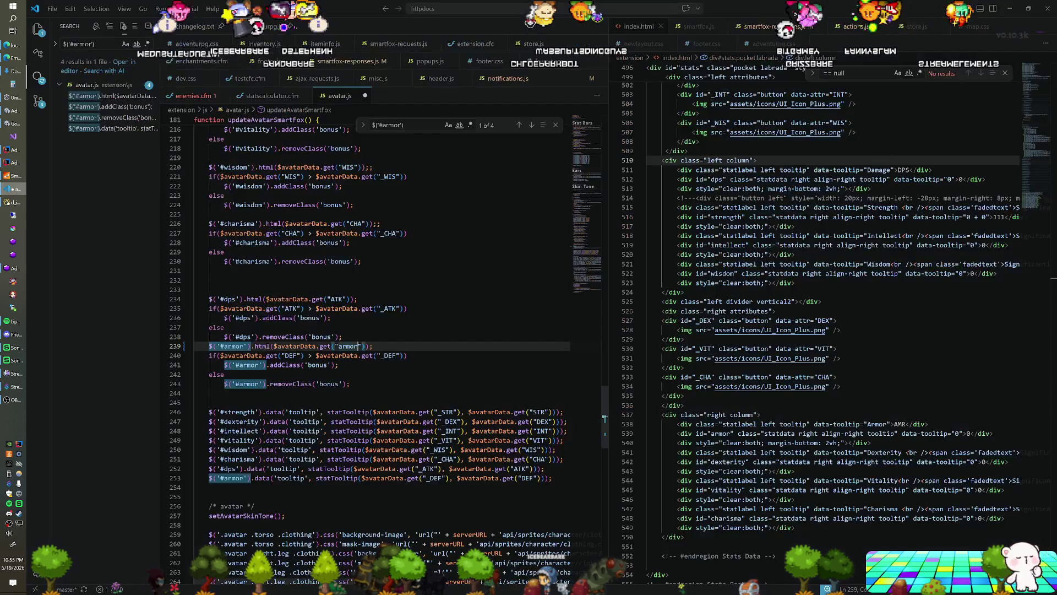
pyautogui.scroll(-2, 380, 331)
# Undo the _AMR change and delete the armor bonus if/else block on lines 239–243
pyautogui.doubleClick(349, 304)
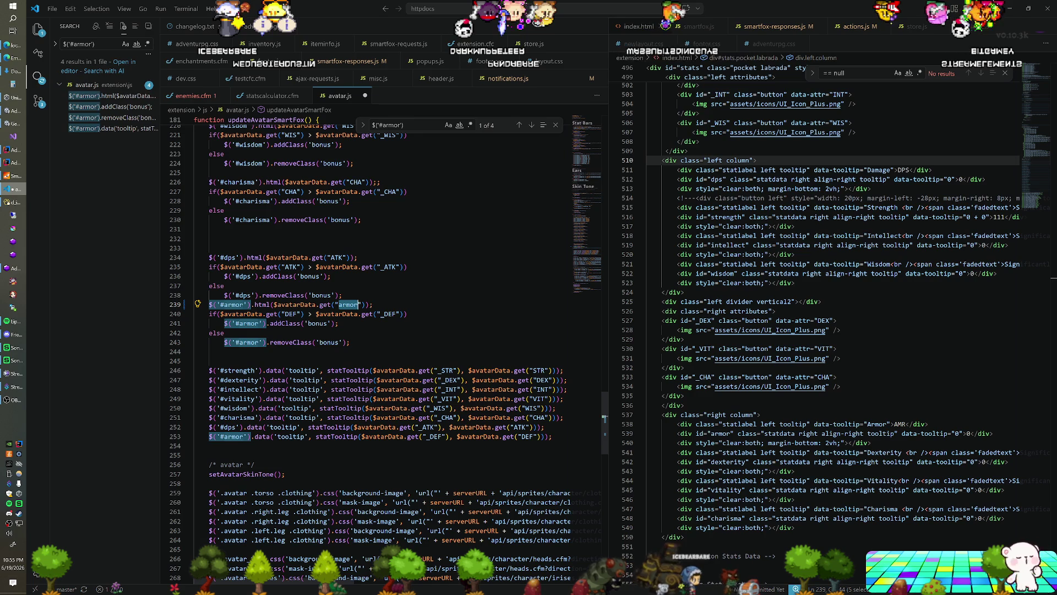
pyautogui.write('AMR')
pyautogui.click(386, 314)
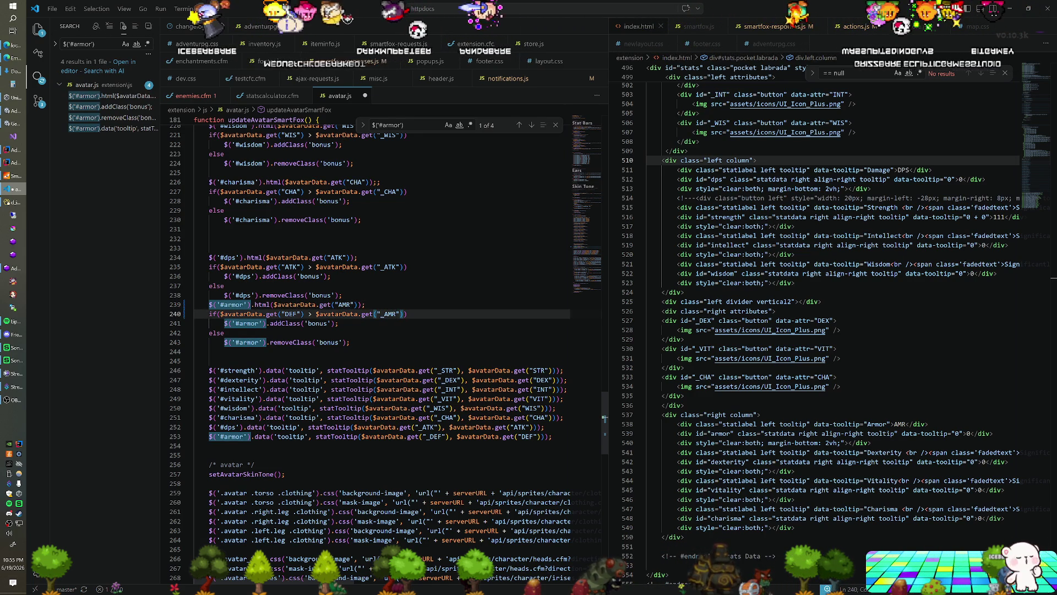
pyautogui.hotkey('ctrl', 'z')
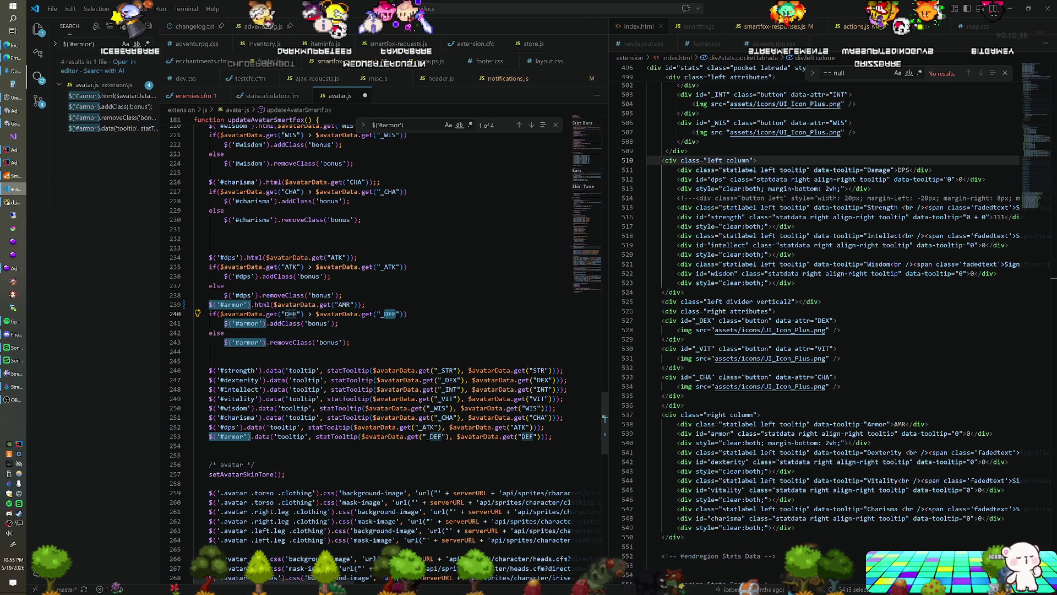
pyautogui.moveTo(209, 342); pyautogui.dragTo(367, 304)
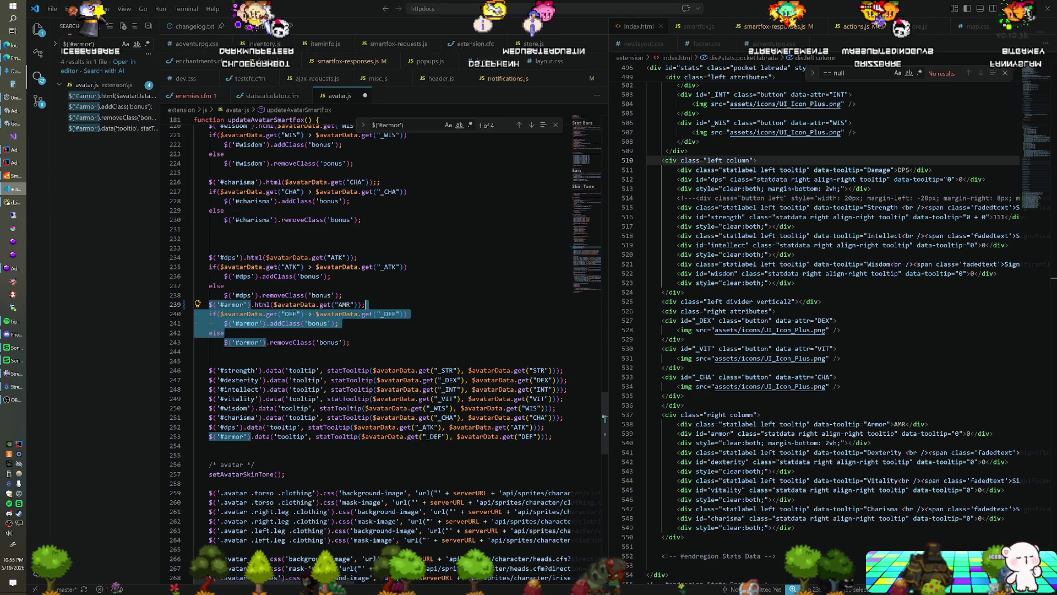
pyautogui.moveTo(350, 343)
pyautogui.mouseDown()
pyautogui.moveTo(224, 333)
pyautogui.moveTo(366, 304)
pyautogui.mouseUp()
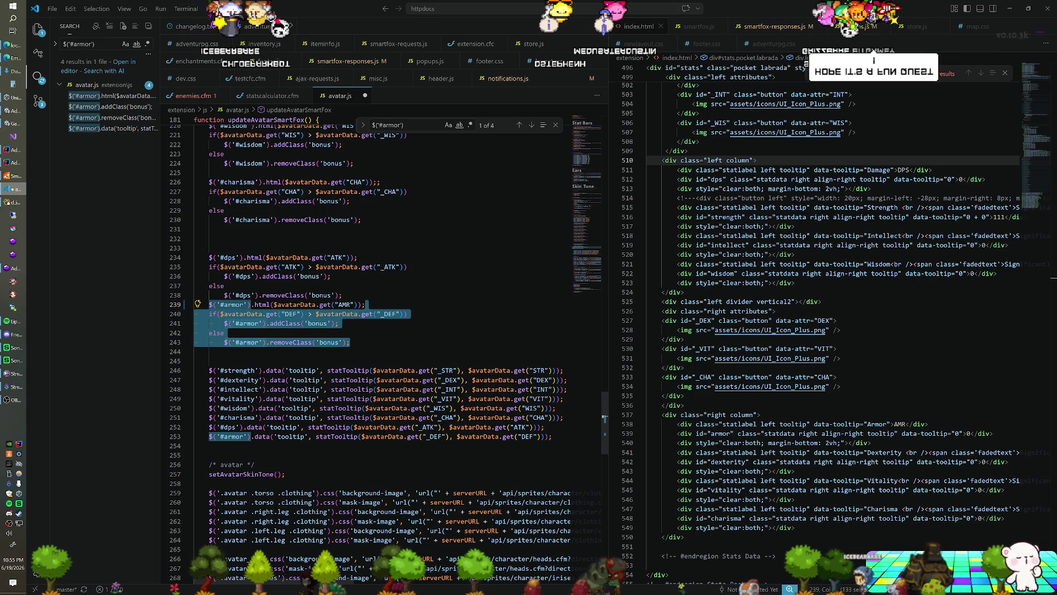
pyautogui.press('Delete')
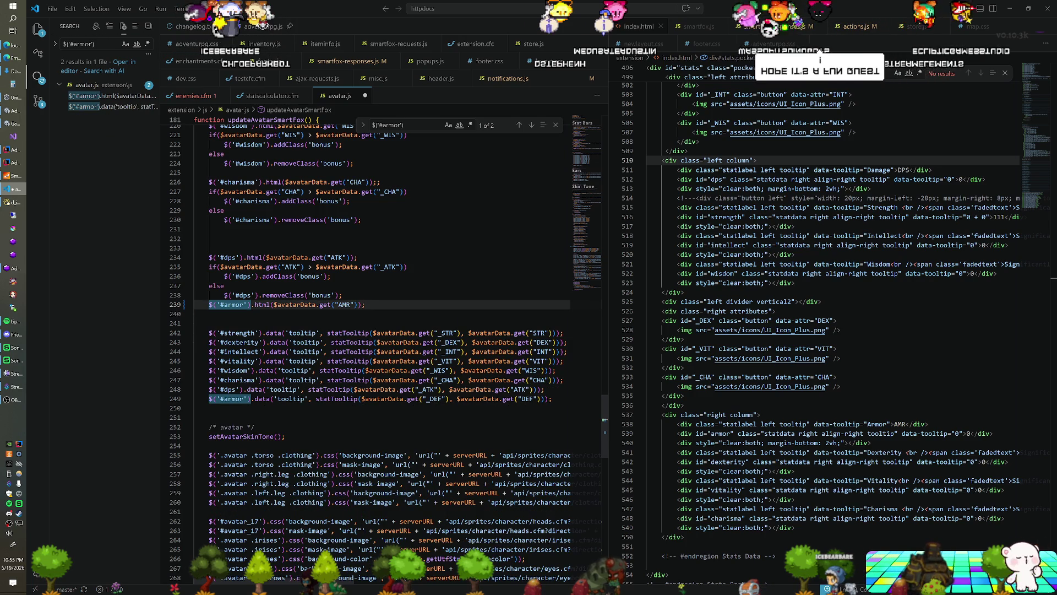
pyautogui.doubleClick(343, 304)
pyautogui.write('armor')
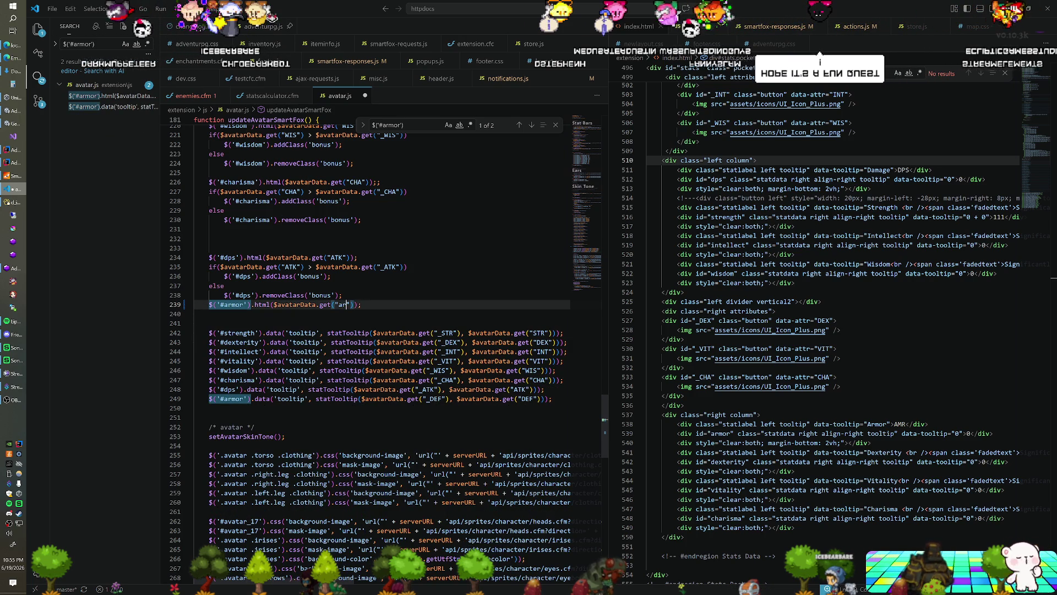
pyautogui.press('Up')
pyautogui.press('Up')
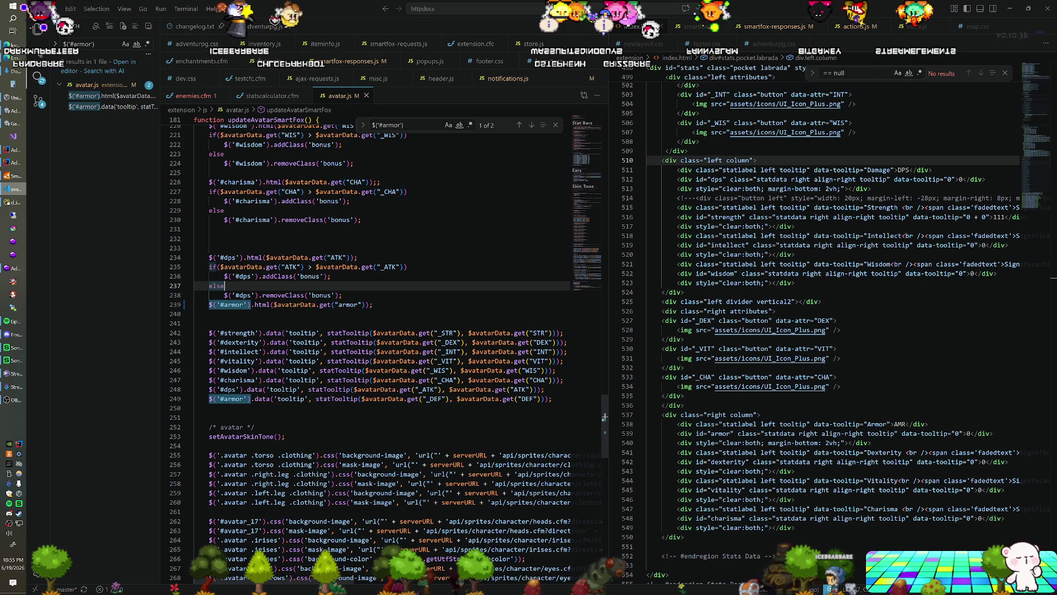
pyautogui.scroll(-1, 604, 417)
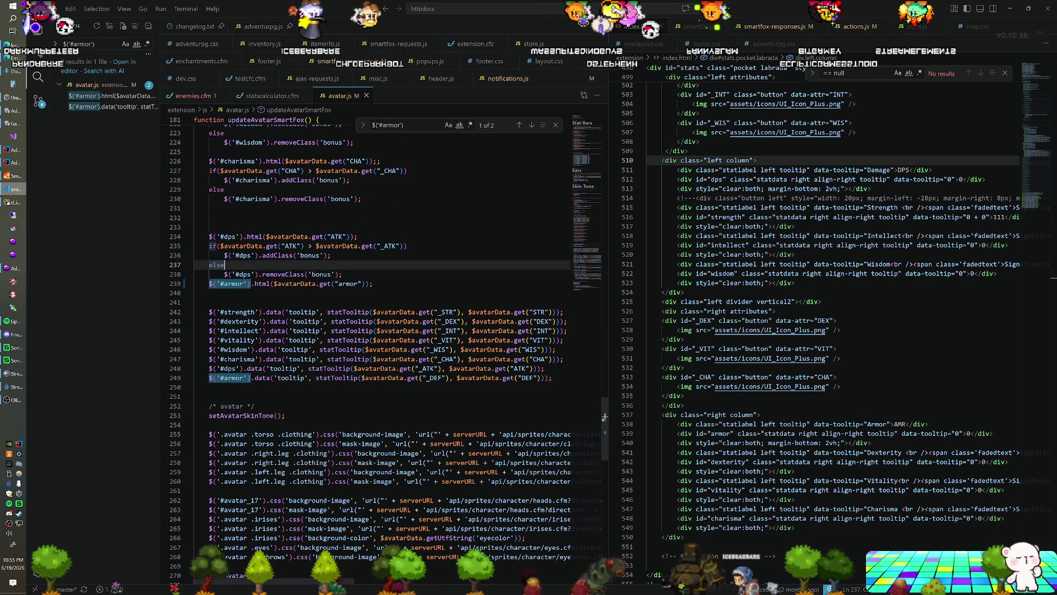
# Replace _DEF and DEF on tooltip line 249 with armor, save avatar.js and bring up the game
pyautogui.click(426, 378)
pyautogui.doubleClick(433, 377)
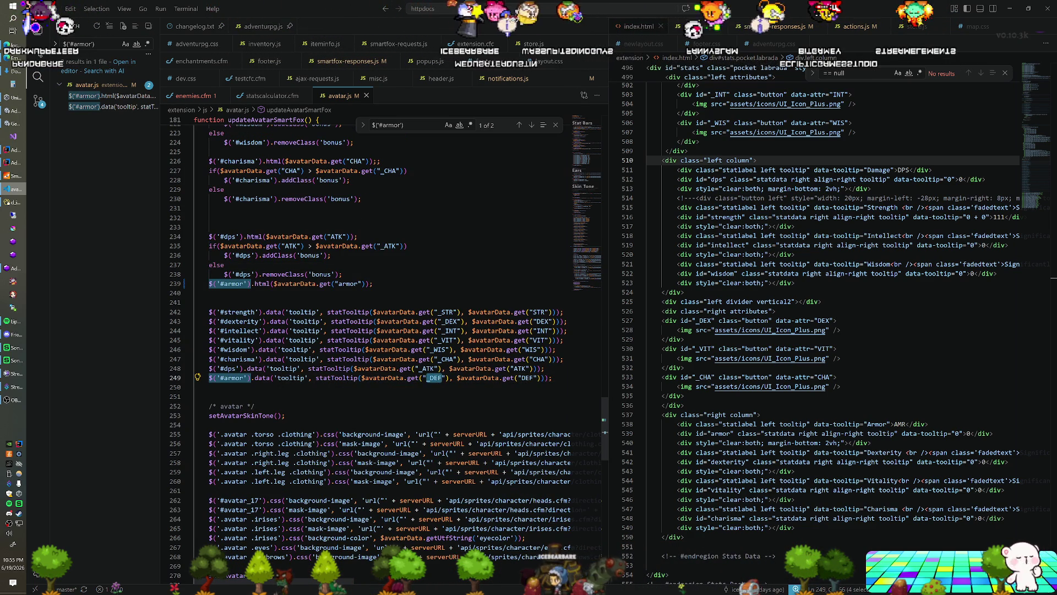
pyautogui.write('armor')
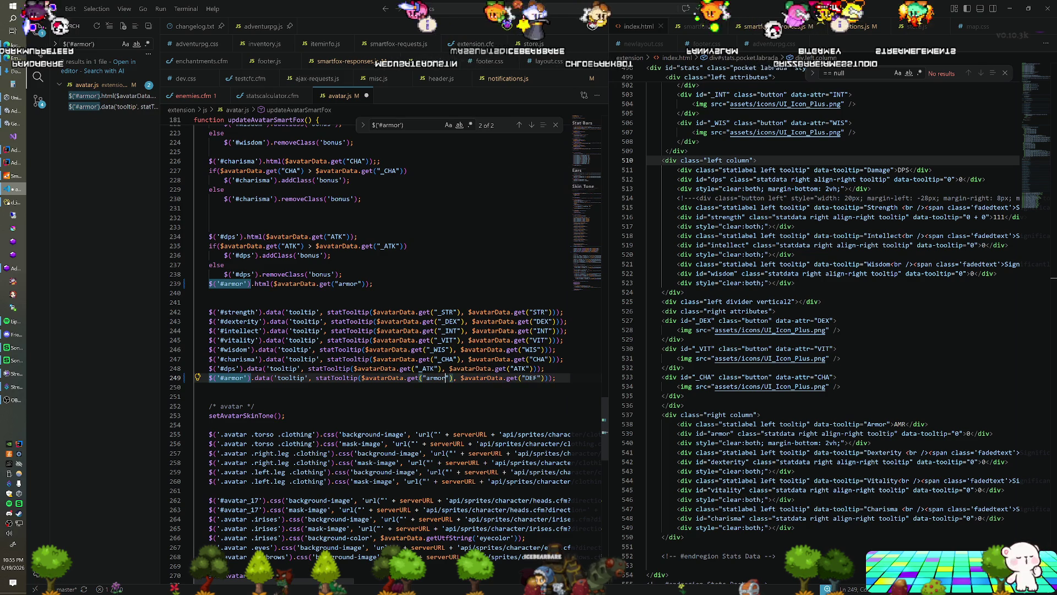
pyautogui.click(508, 377)
pyautogui.doubleClick(530, 377)
pyautogui.write('armor')
pyautogui.hotkey('ctrl', 's')
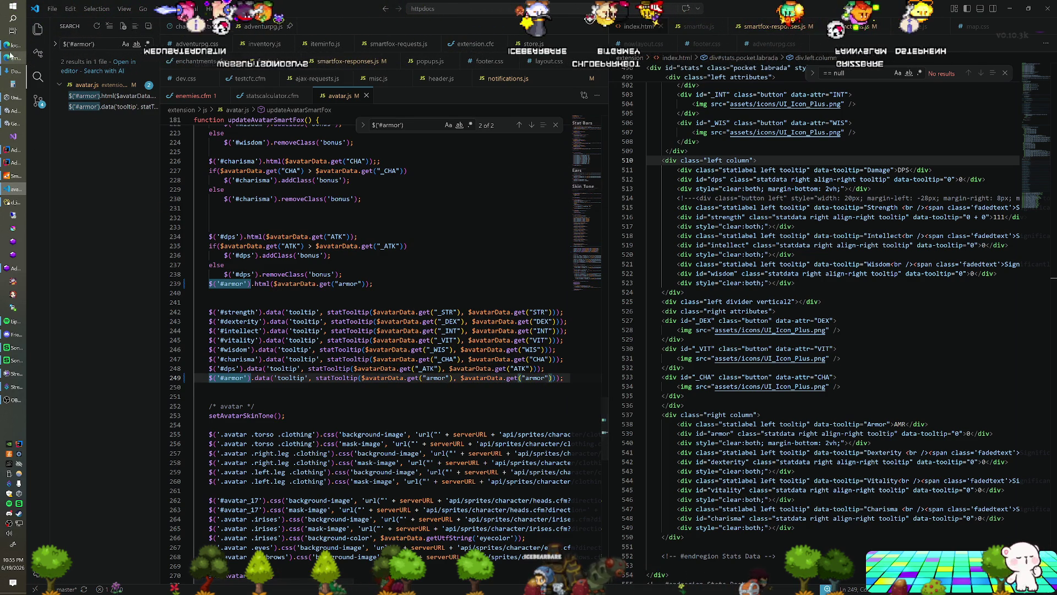
pyautogui.hotkey('alt', 'Tab')
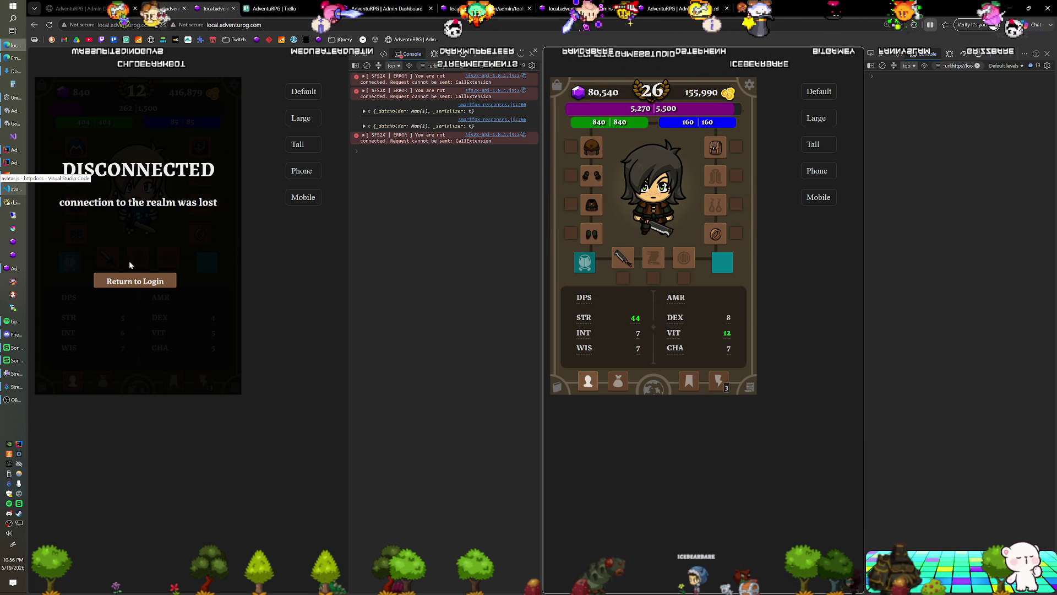
# Return from the disconnected game page to avatar.js in VS Code
pyautogui.click(11, 189)
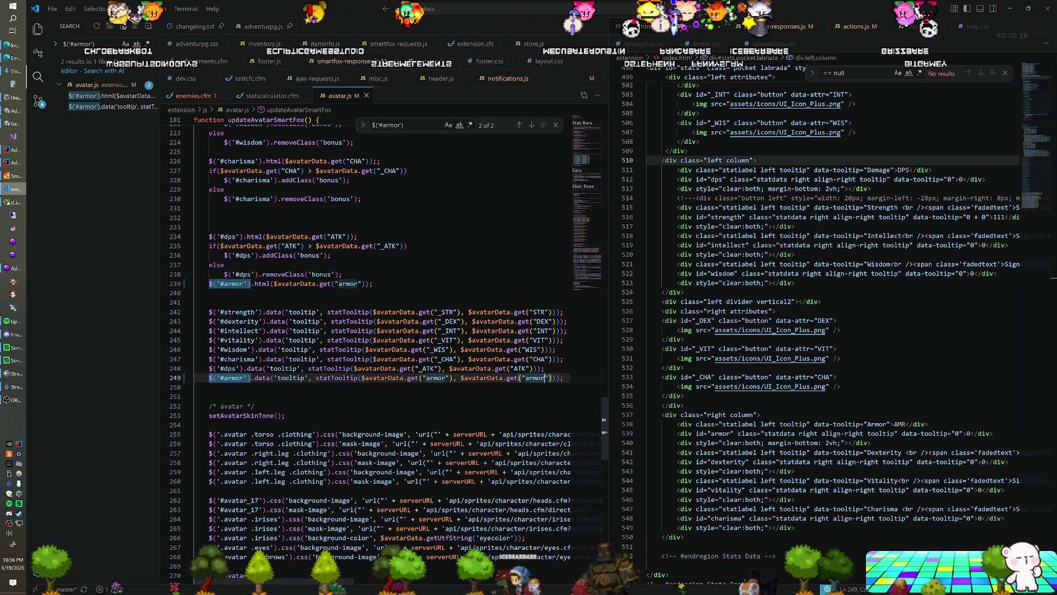
# Add a console.log of $avatarData after line 238, save avatar.js and reload the game page with F5
pyautogui.click(342, 273)
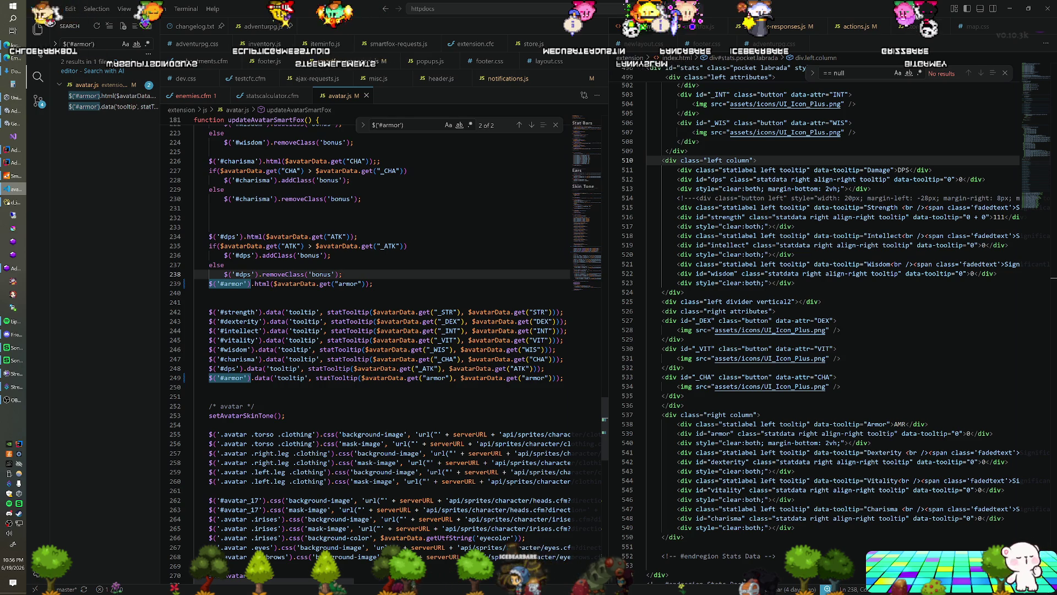
pyautogui.press('Return')
pyautogui.write('console.log(')
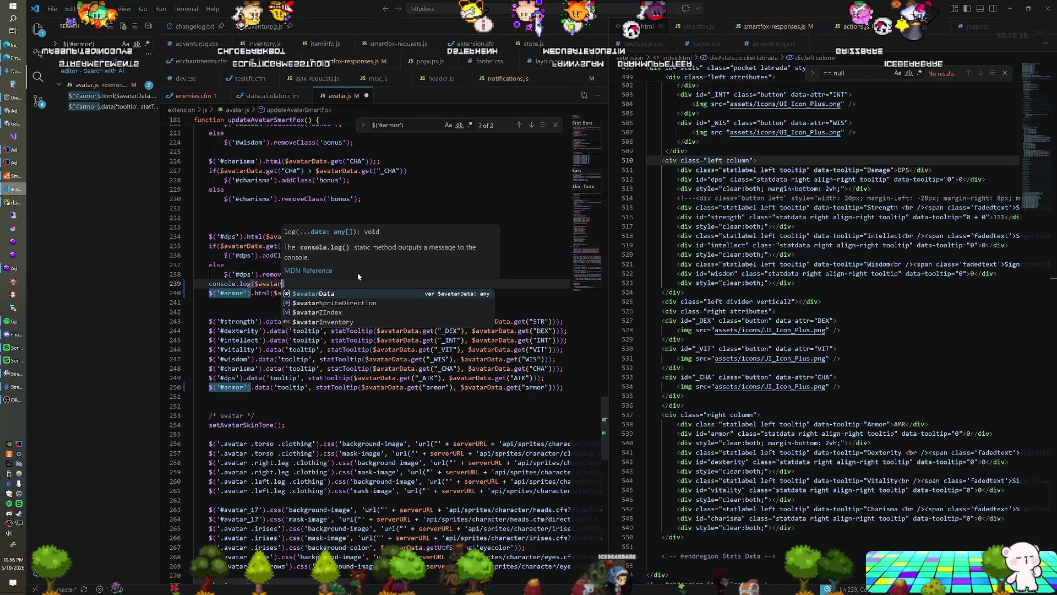
pyautogui.write('$avatarData);')
pyautogui.hotkey('ctrl', 's')
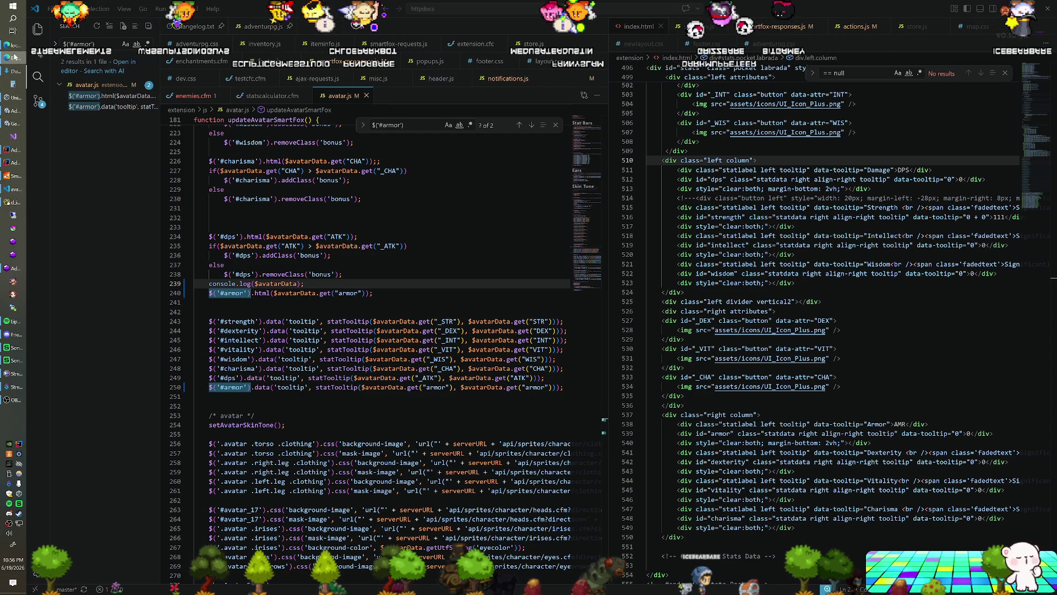
pyautogui.click(12, 58)
pyautogui.press('F5')
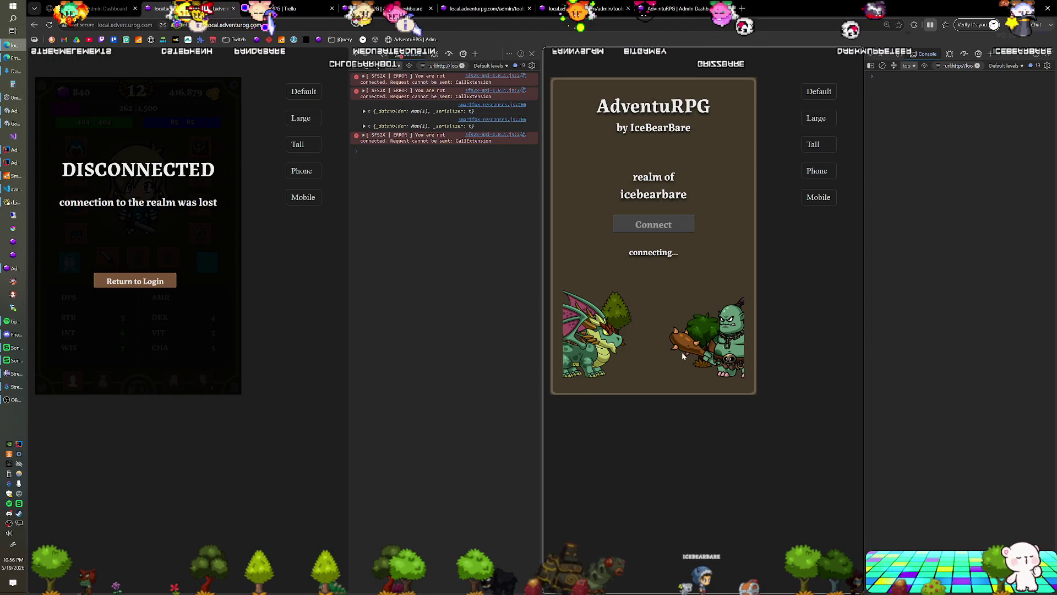
# After a hop to Unity, expand the logged avatar data map in the browser console to its 55 entries
pyautogui.click(15, 59)
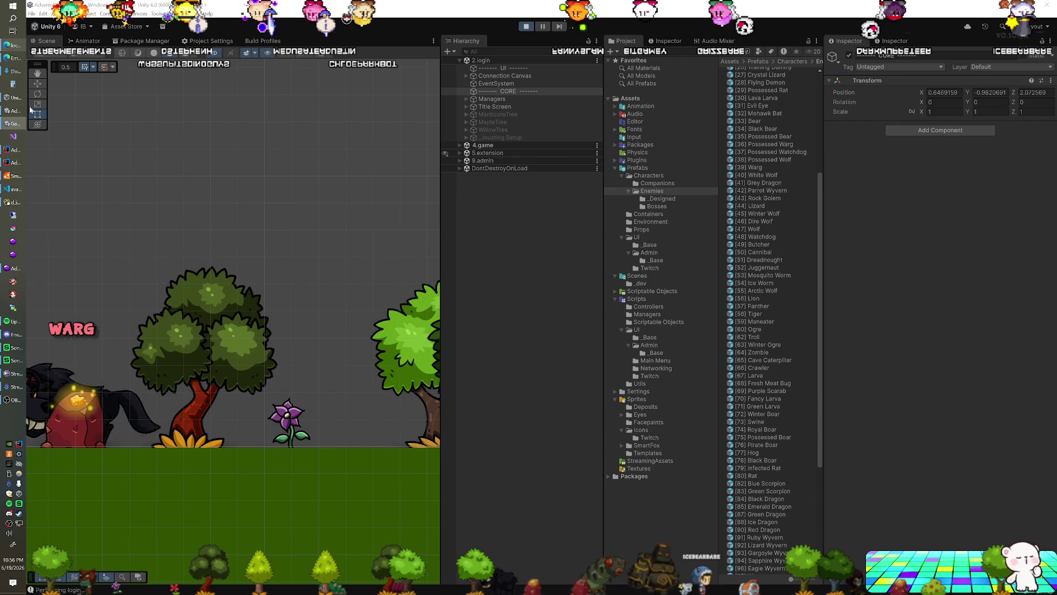
pyautogui.click(16, 60)
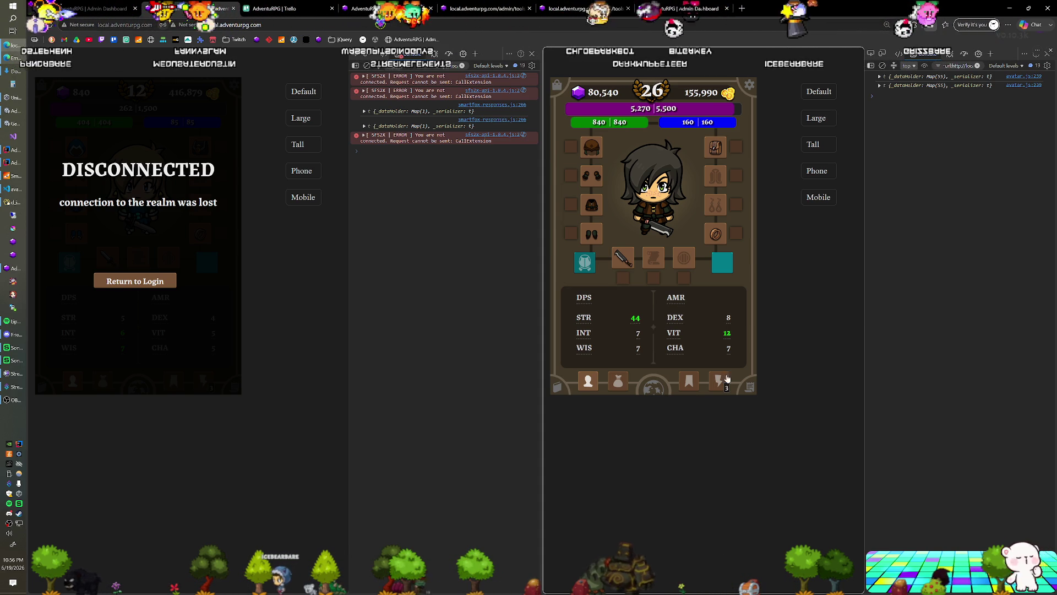
pyautogui.click(881, 85)
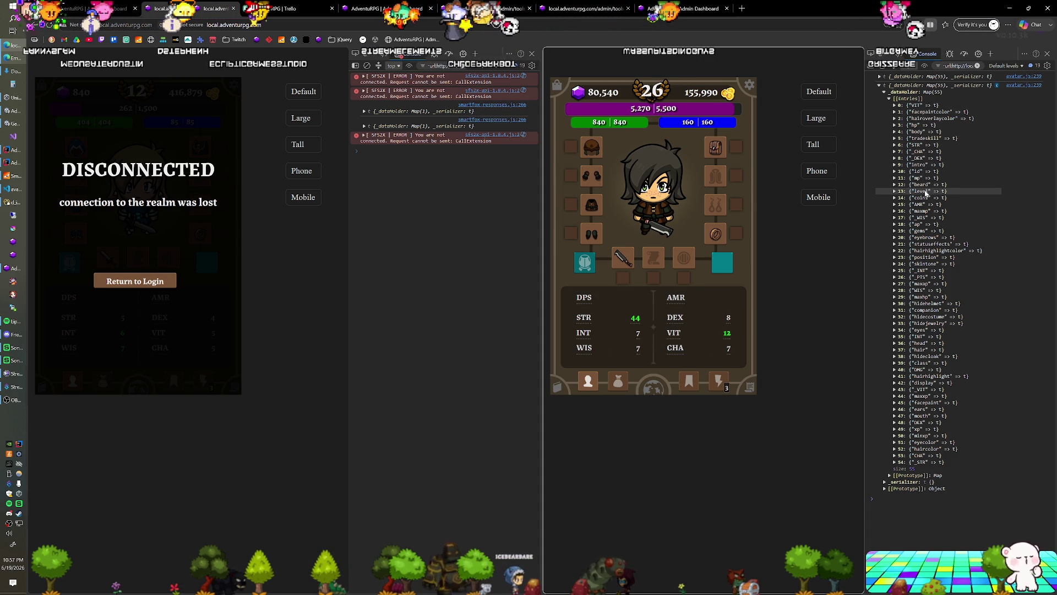
# Change line 240 of avatar.js to read the AMR key into the #amr selector and save
pyautogui.click(18, 189)
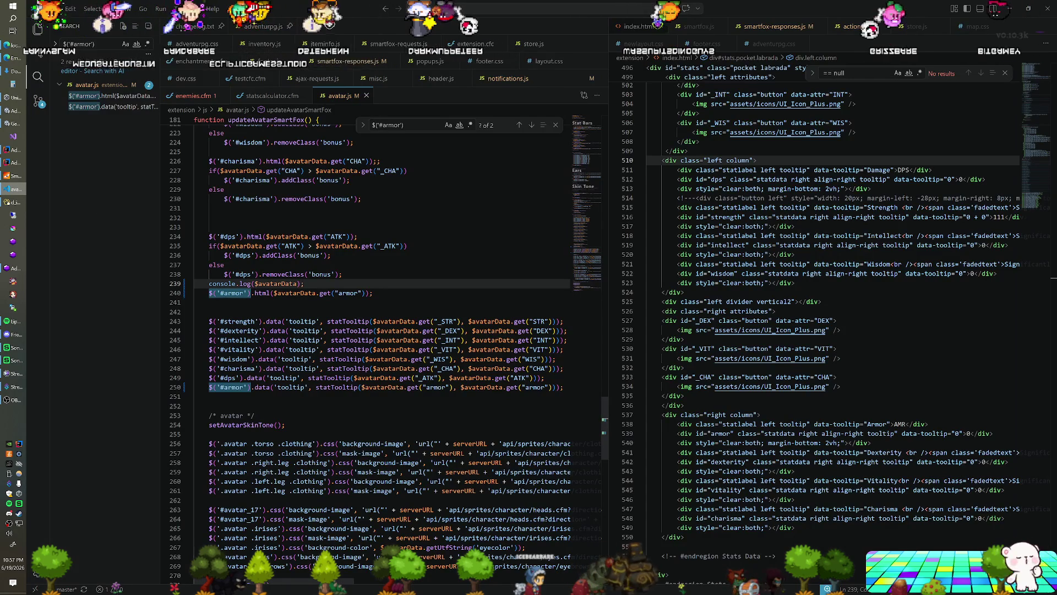
pyautogui.doubleClick(350, 293)
pyautogui.write('AMR')
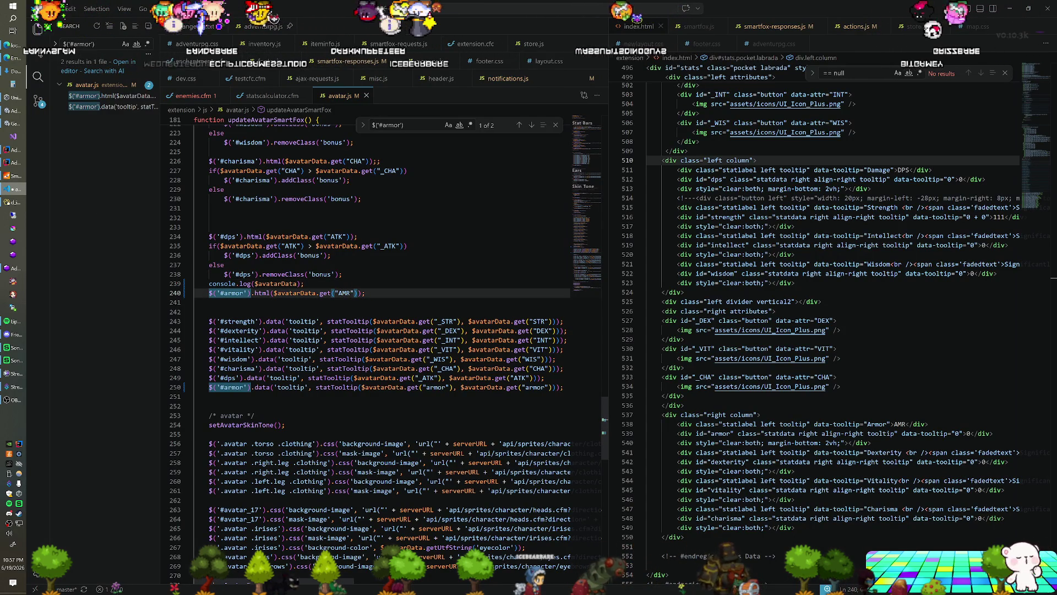
pyautogui.doubleClick(232, 292)
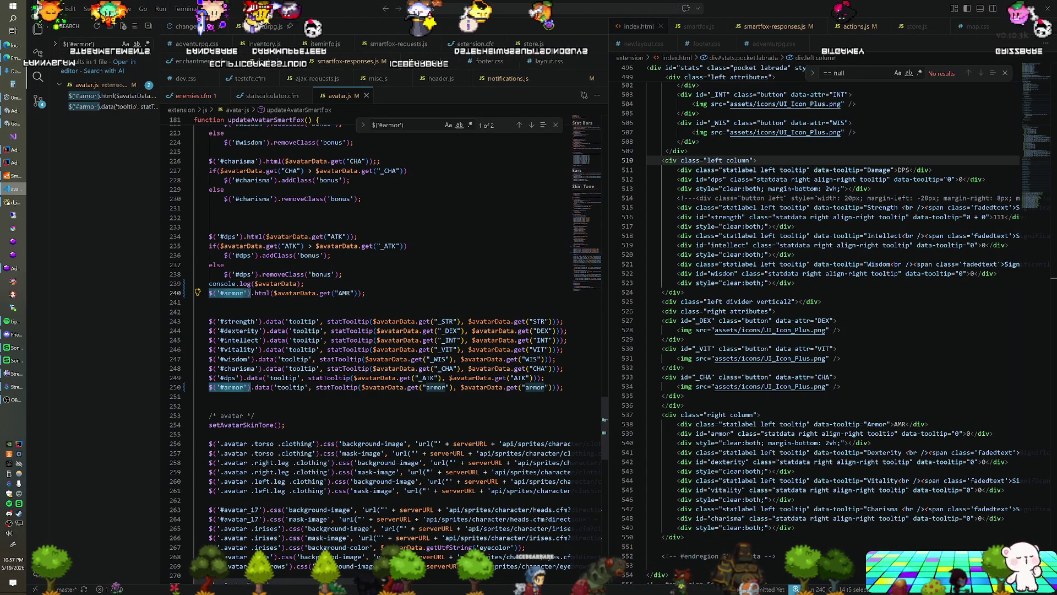
pyautogui.write('AMR')
pyautogui.hotkey('ctrl', 's')
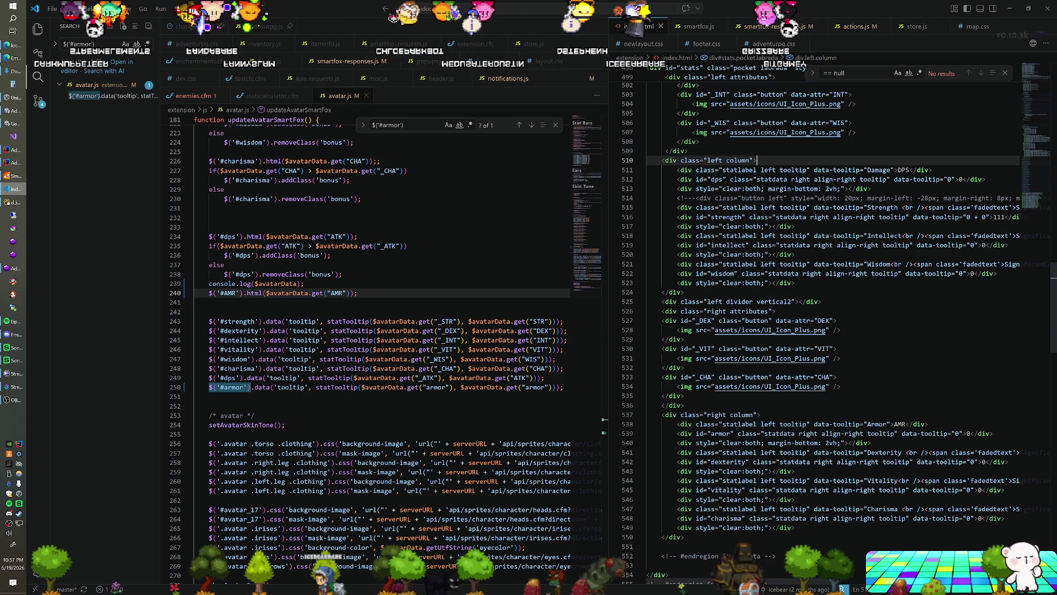
# Rename the armor element id to amr in index.html, lowercase the selector, save and reload the game
pyautogui.doubleClick(721, 432)
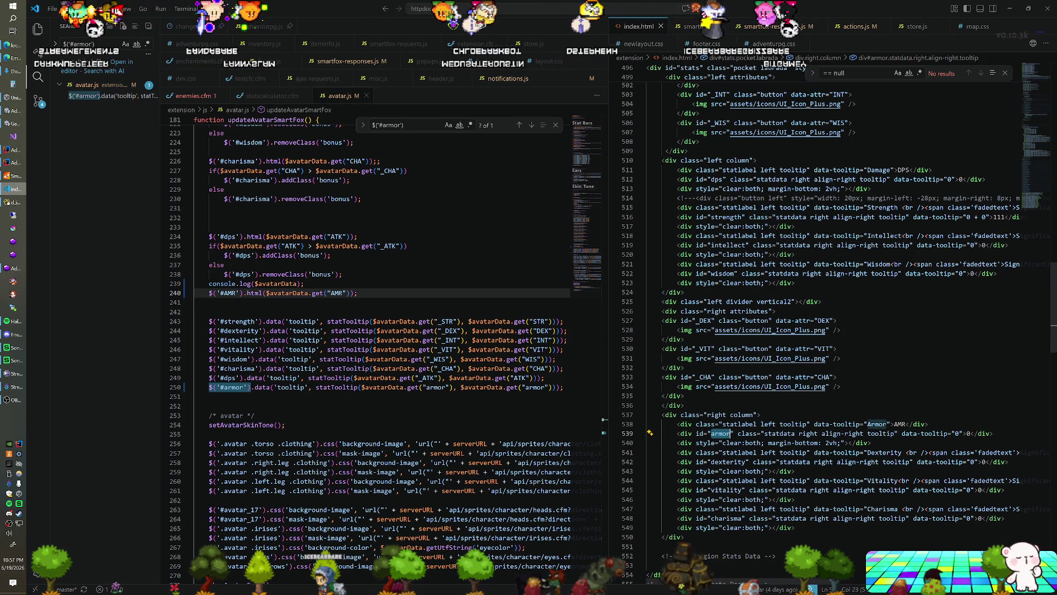
pyautogui.write('amr')
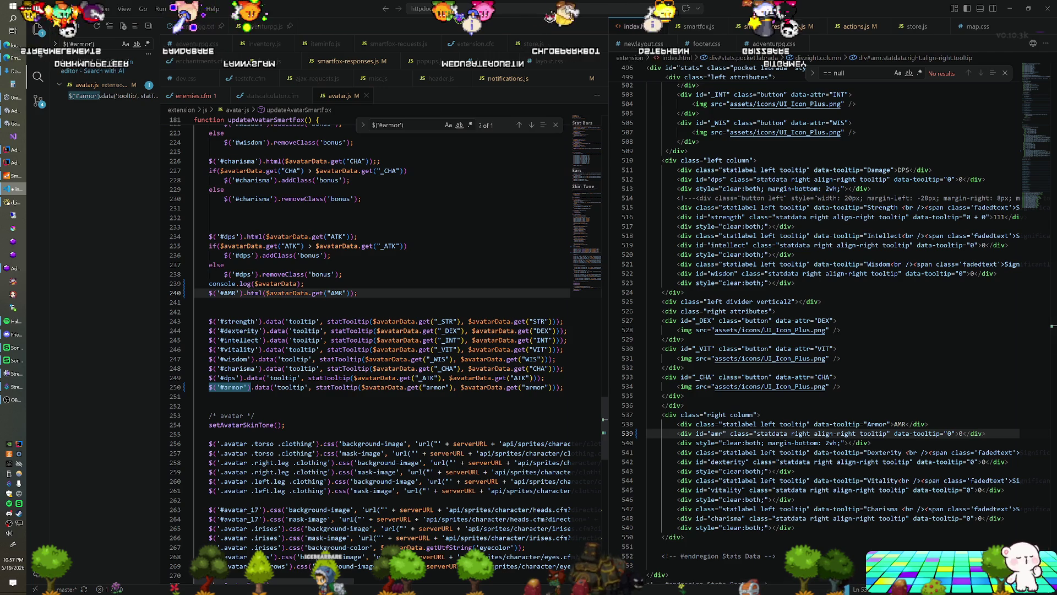
pyautogui.doubleClick(229, 293)
pyautogui.write('amr')
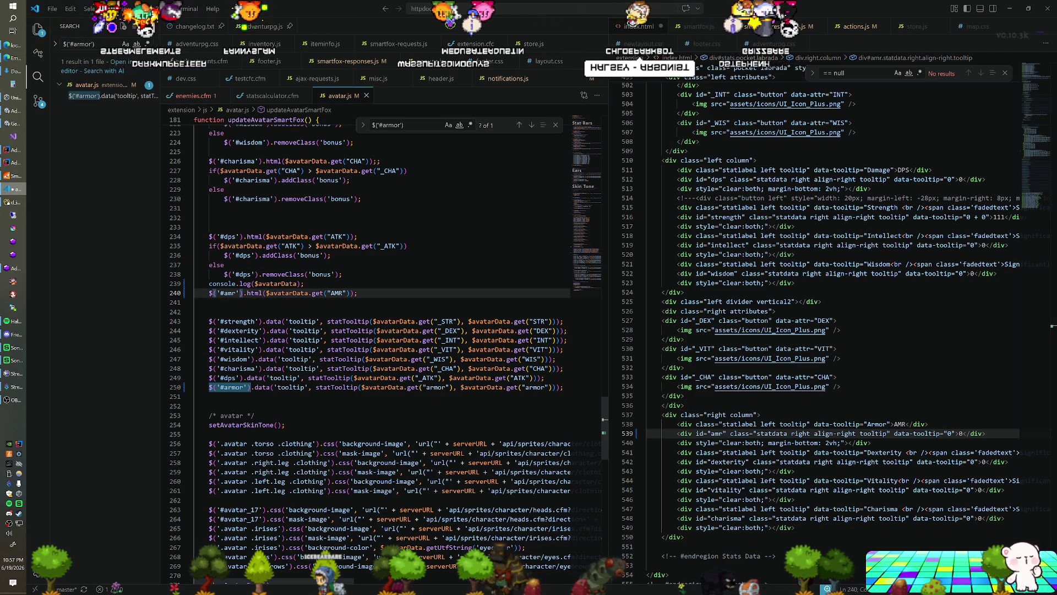
pyautogui.hotkey('ctrl', 's')
pyautogui.click(711, 320)
pyautogui.click(18, 48)
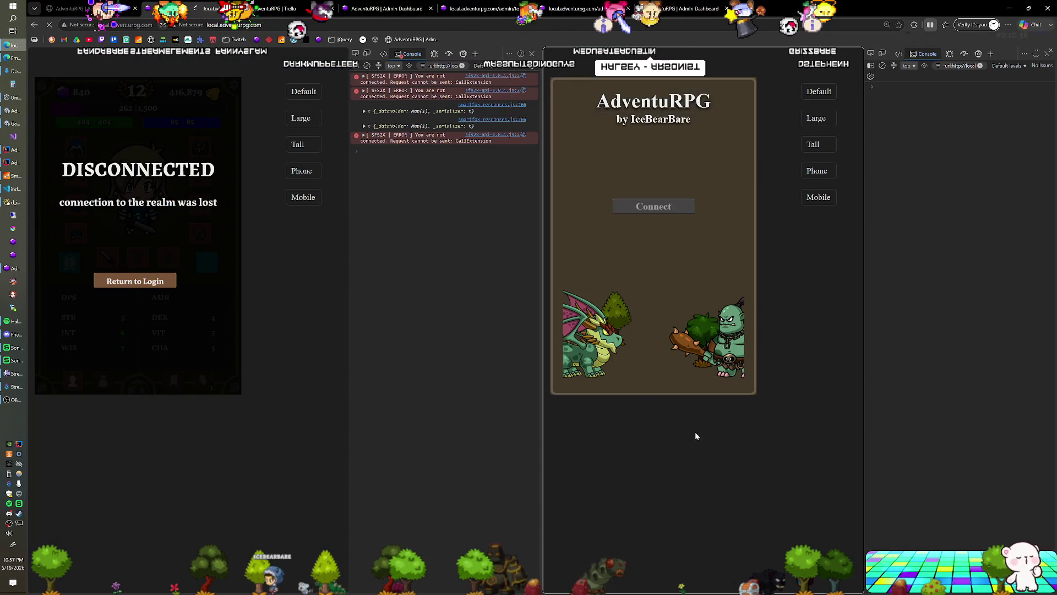
pyautogui.press('F7')
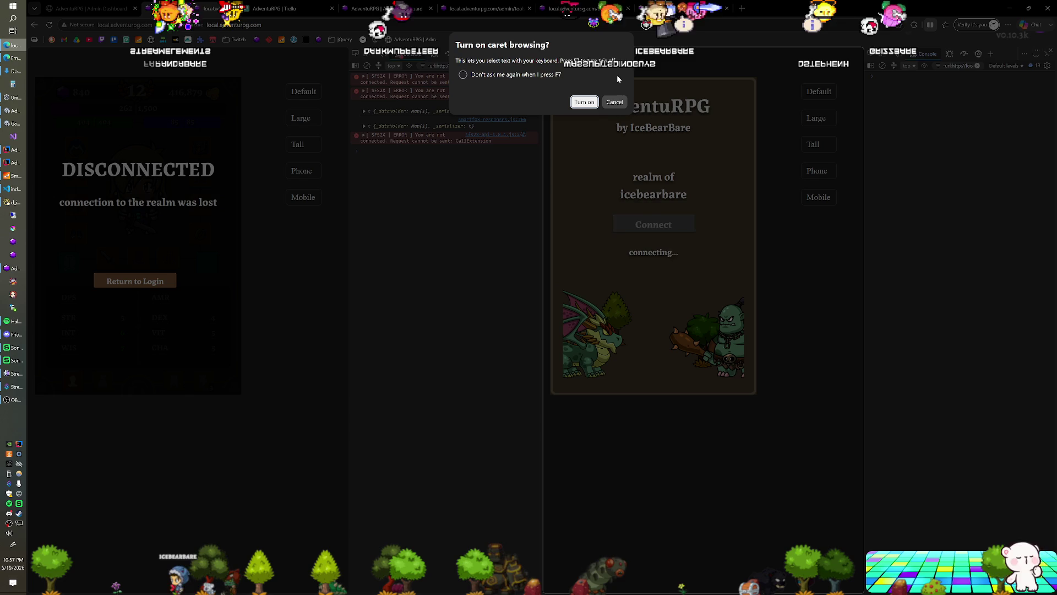
pyautogui.click(614, 102)
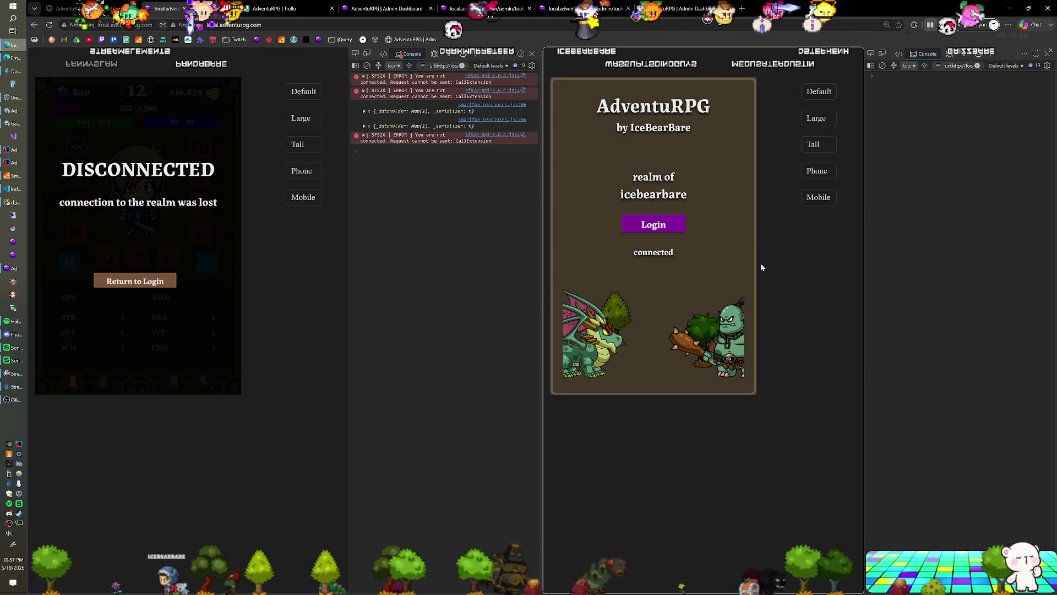
# Log in so AMR shows 54, then unequip and re-equip the Leather Tunic leggings from the inventory
pyautogui.press('Return')
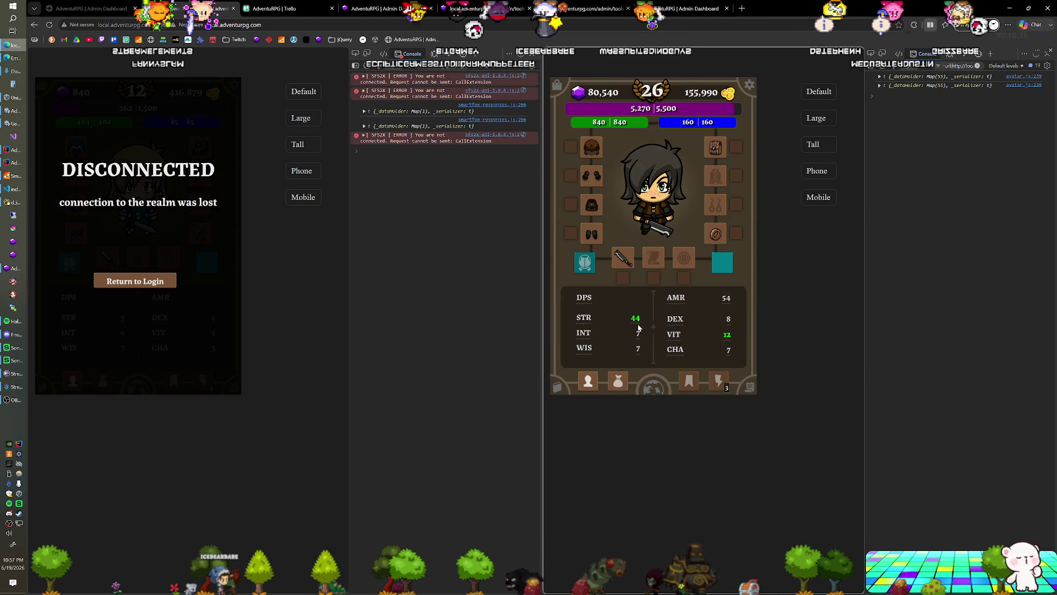
pyautogui.click(591, 235)
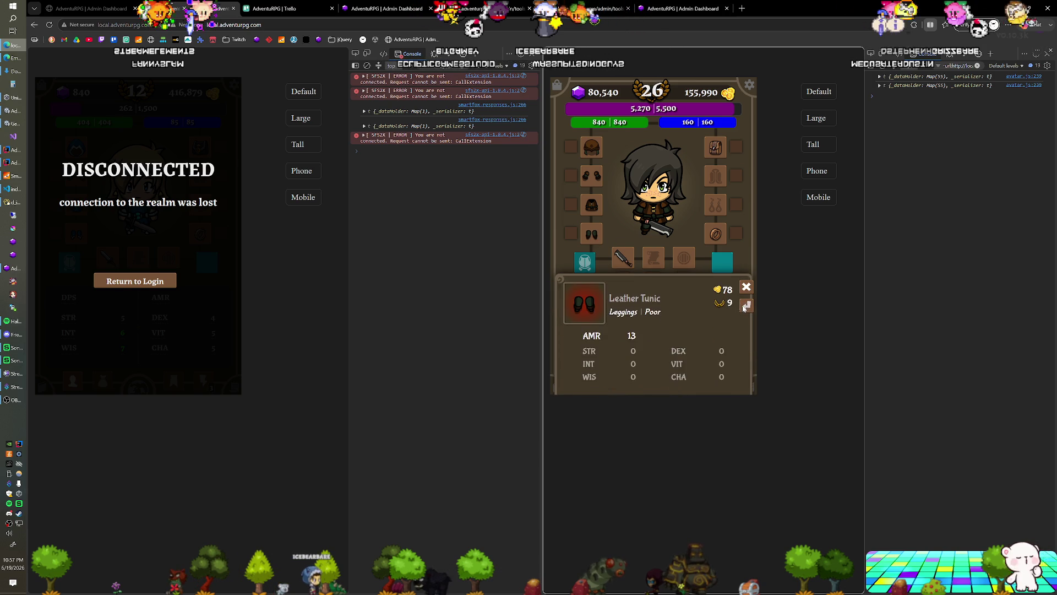
pyautogui.click(744, 306)
pyautogui.click(619, 381)
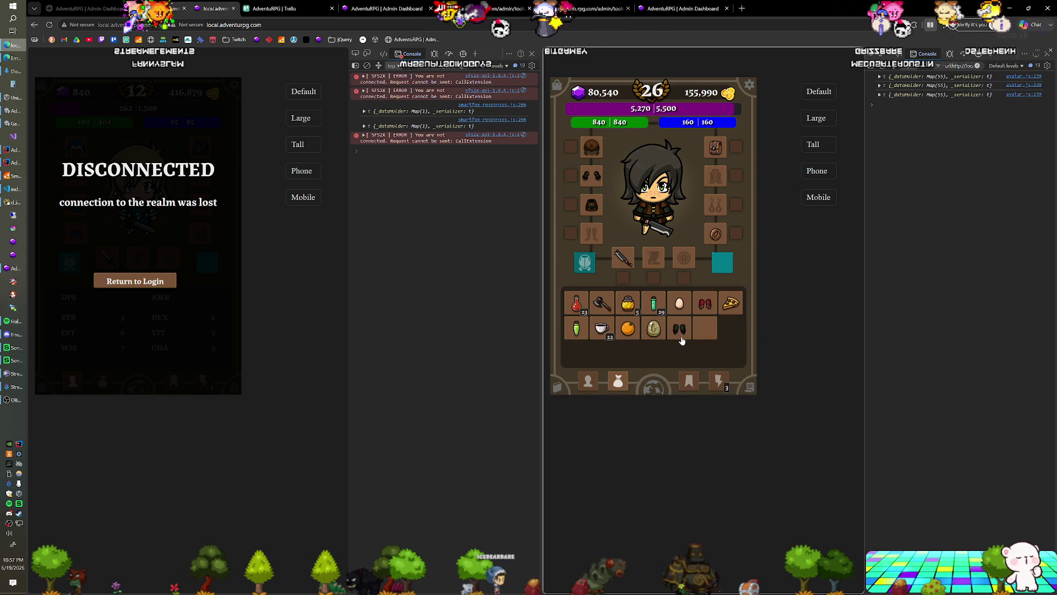
pyautogui.click(680, 334)
pyautogui.click(749, 308)
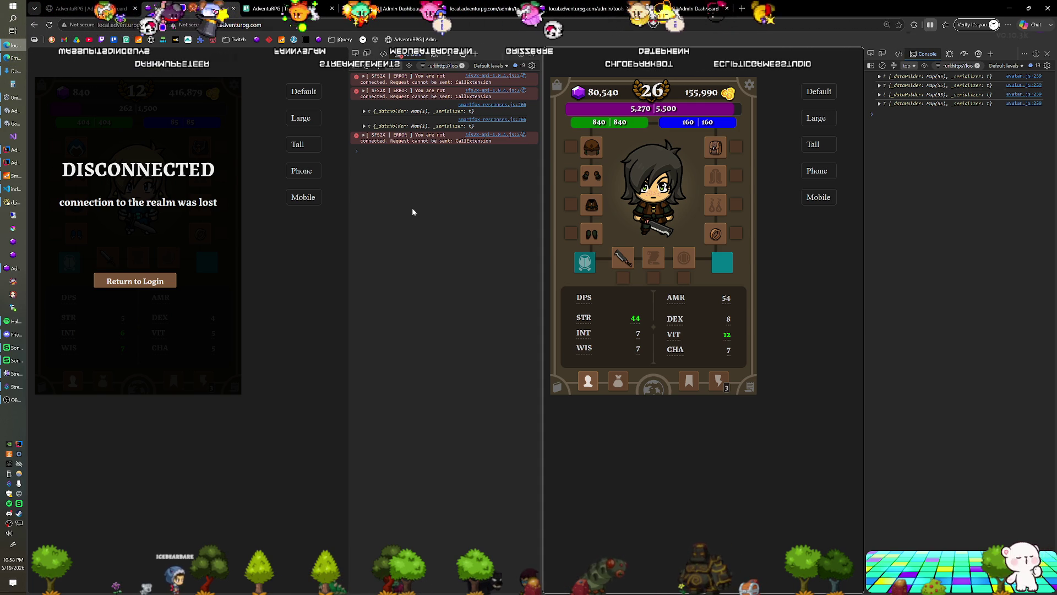
# Add an 'Armor mitigating damage' card to On Deck and move Calculated armor to Completed
pyautogui.click(307, 10)
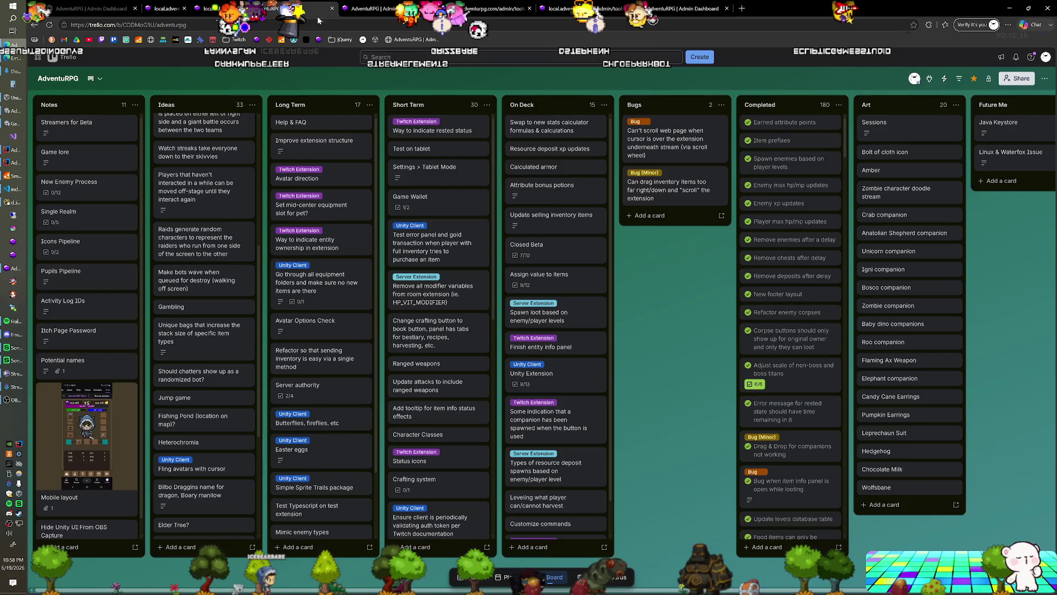
pyautogui.click(548, 184)
pyautogui.click(699, 292)
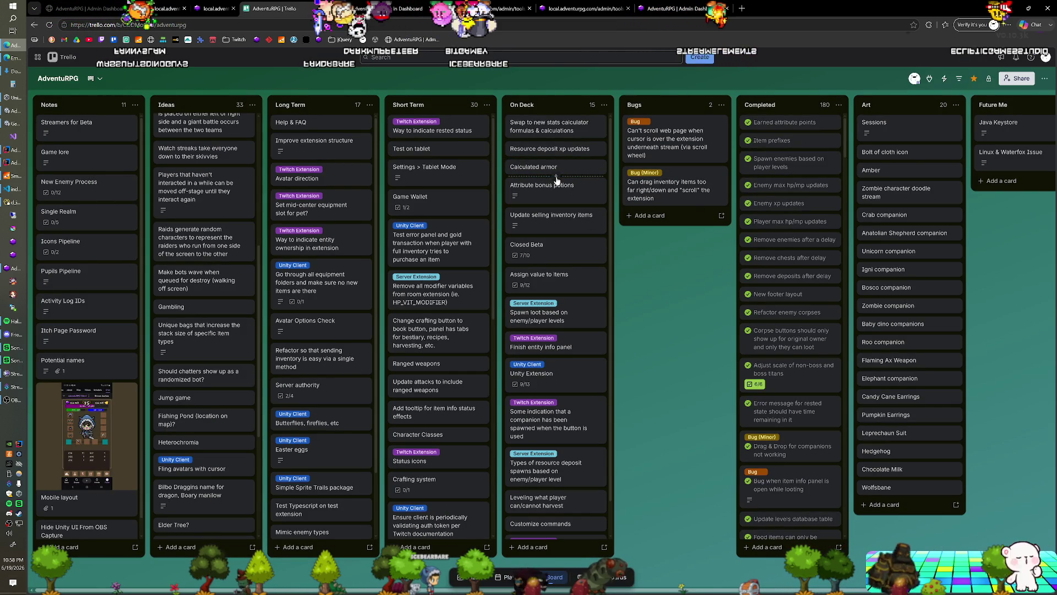
pyautogui.press('n')
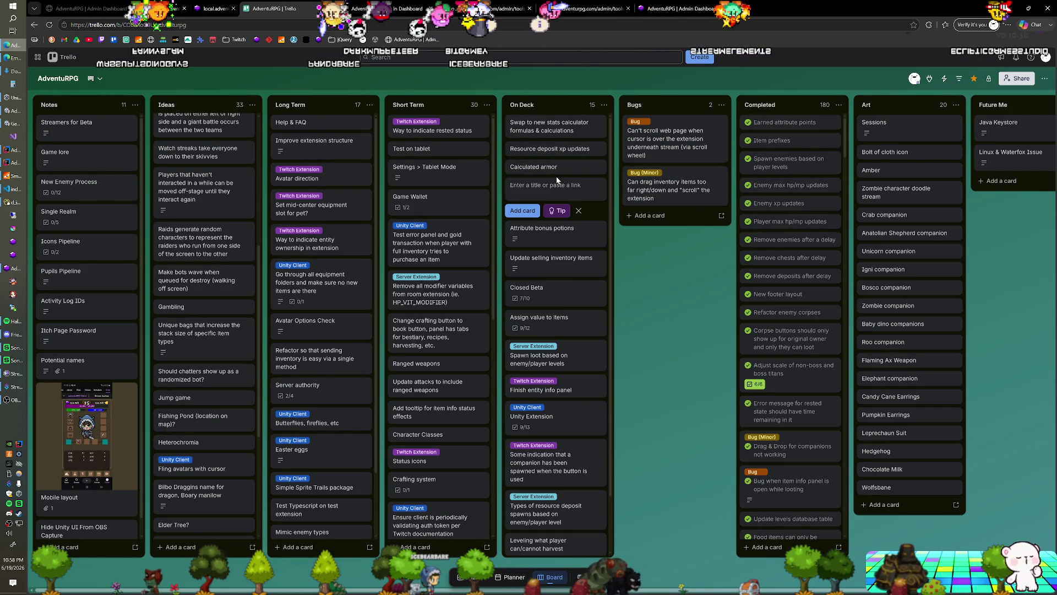
pyautogui.write('Marmor mitigating damage')
pyautogui.press('Home')
pyautogui.press('Delete')
pyautogui.press('Delete')
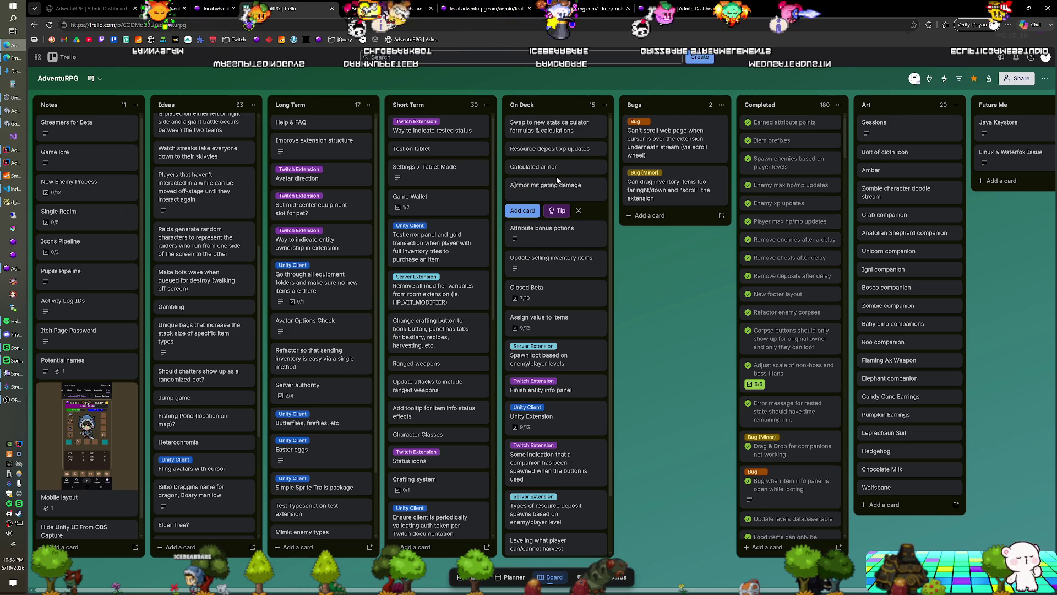
pyautogui.write('A')
pyautogui.press('Return')
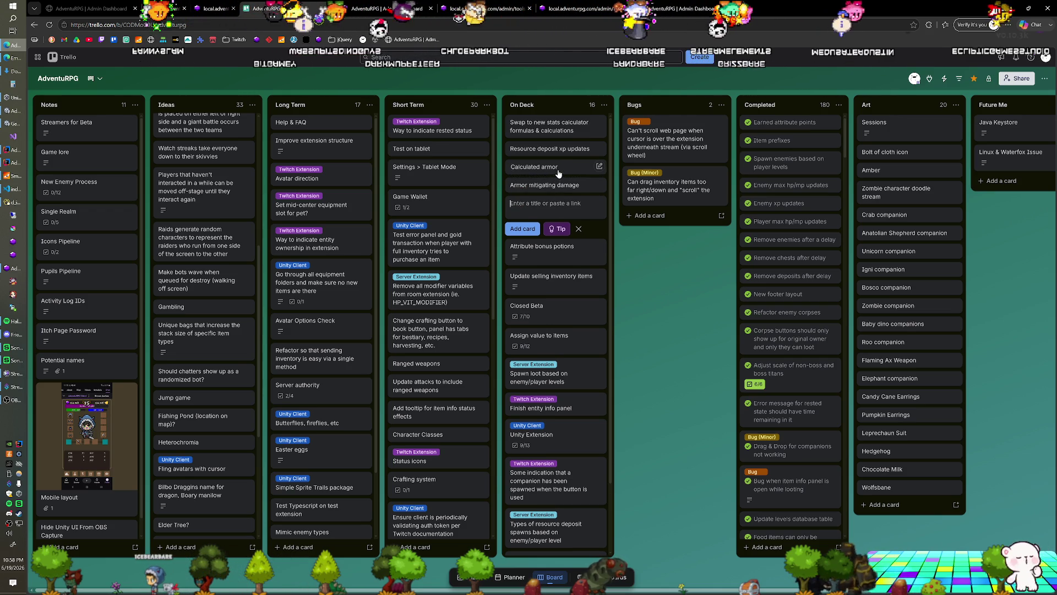
pyautogui.press('Escape')
pyautogui.moveTo(546, 168); pyautogui.dragTo(789, 185)
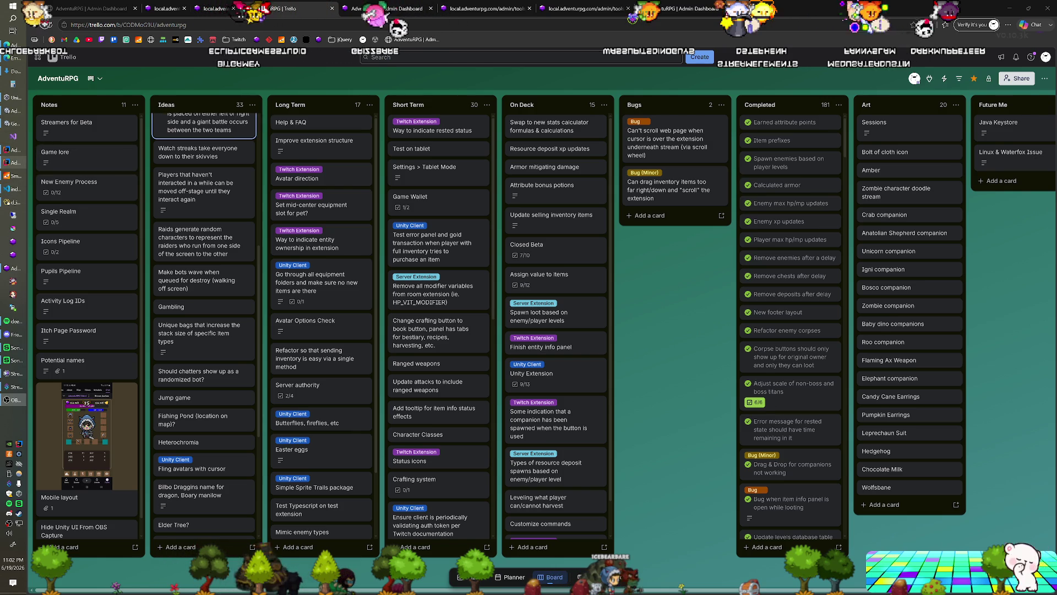
# Exit Unity's Play mode with Ctrl+P, checking the Trello board in between, then switch to the browser
pyautogui.click(12, 136)
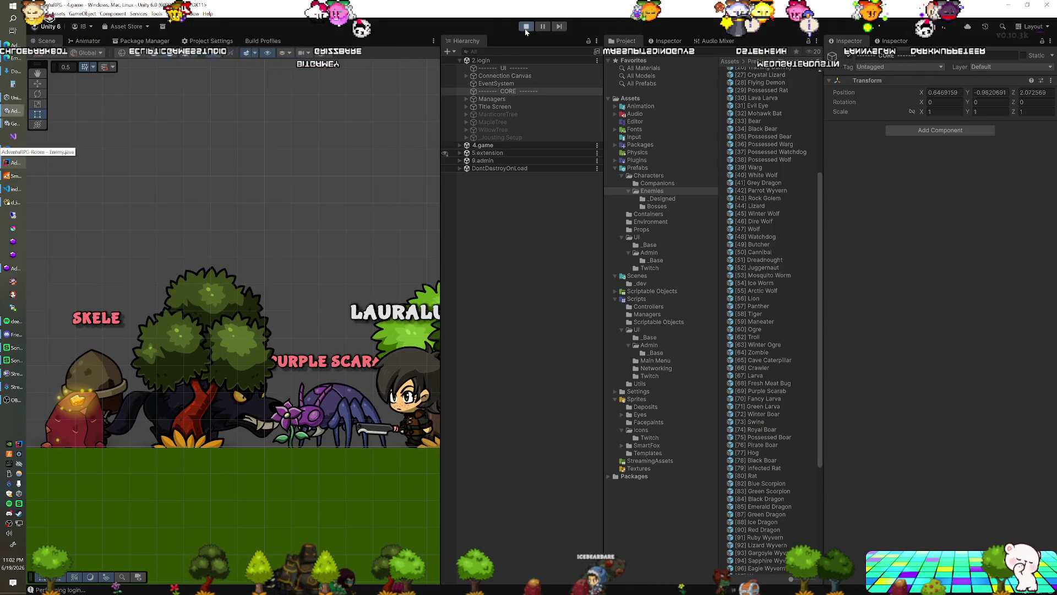
pyautogui.hotkey('ctrl', 'p')
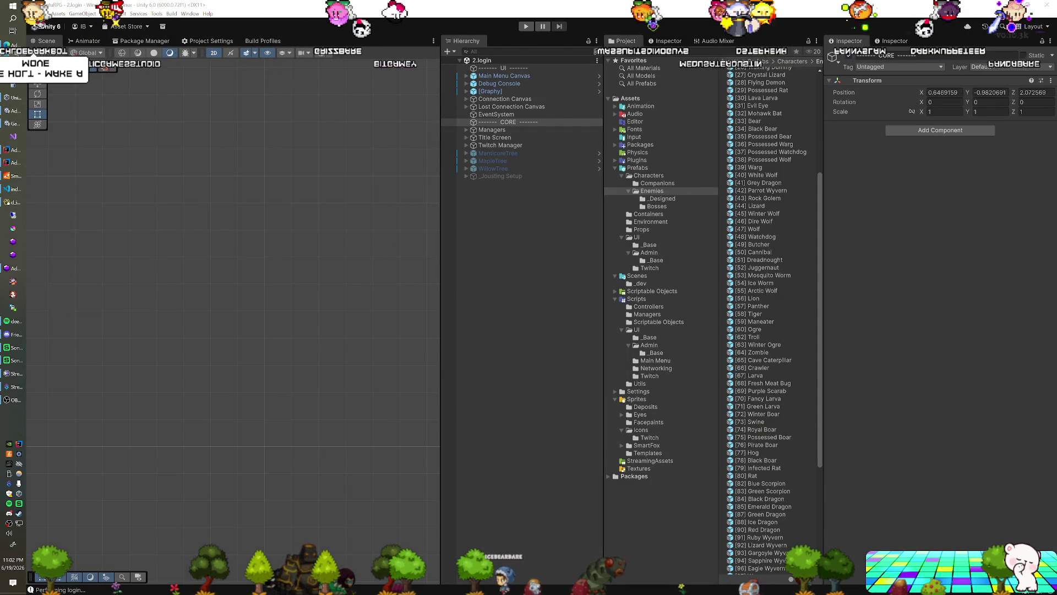
pyautogui.hotkey('alt', 'Tab')
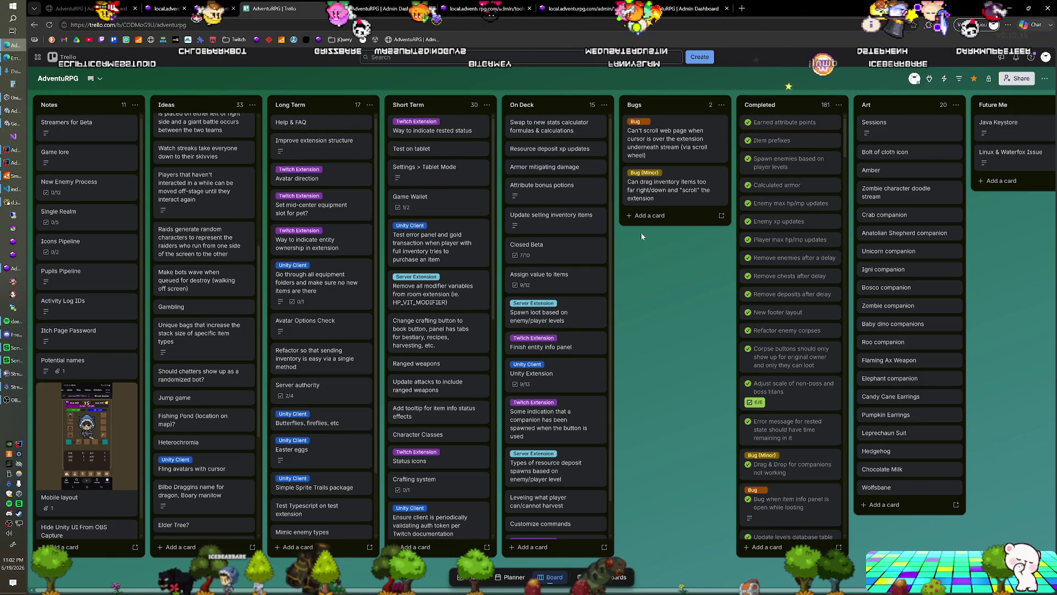
pyautogui.hotkey('alt', 'Tab')
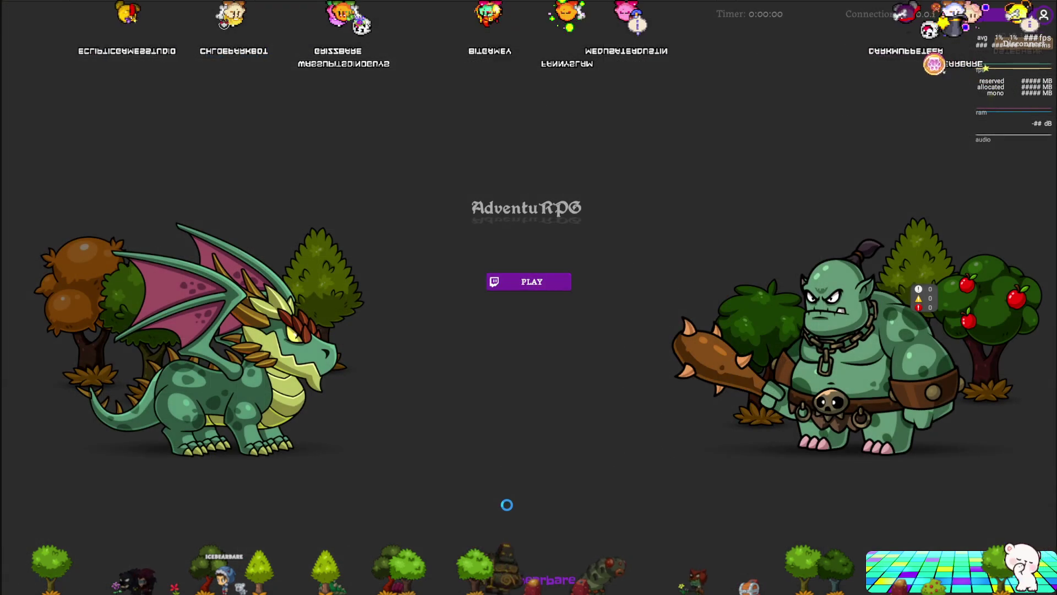
pyautogui.hotkey('ctrl', 'p')
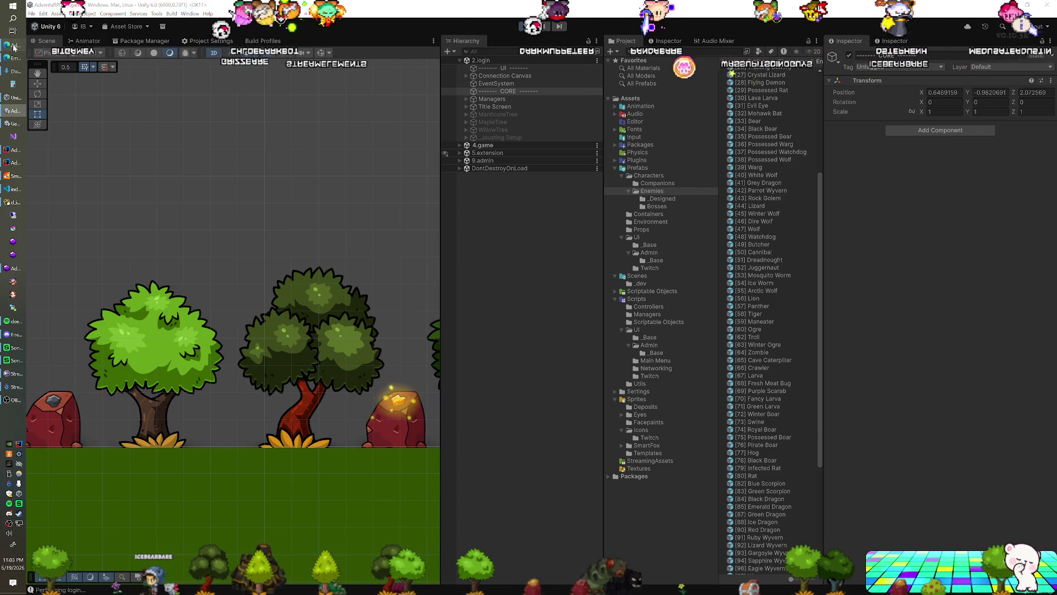
pyautogui.hotkey('alt', 'Tab')
# Reconnect and log the right-hand game page back in, then show the level-26 character's item bag
pyautogui.click(182, 8)
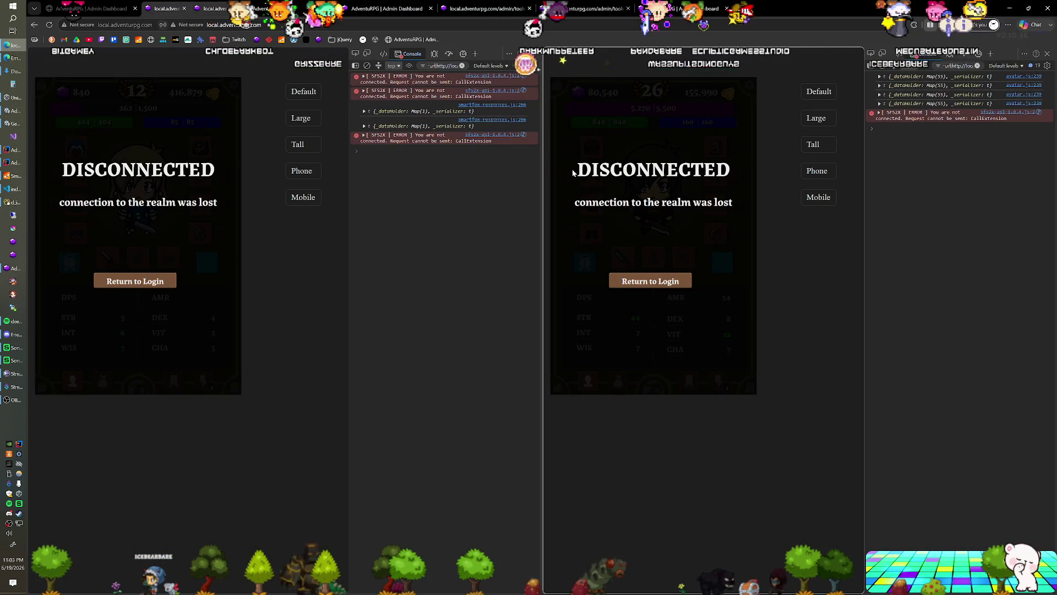
pyautogui.click(653, 281)
pyautogui.click(655, 229)
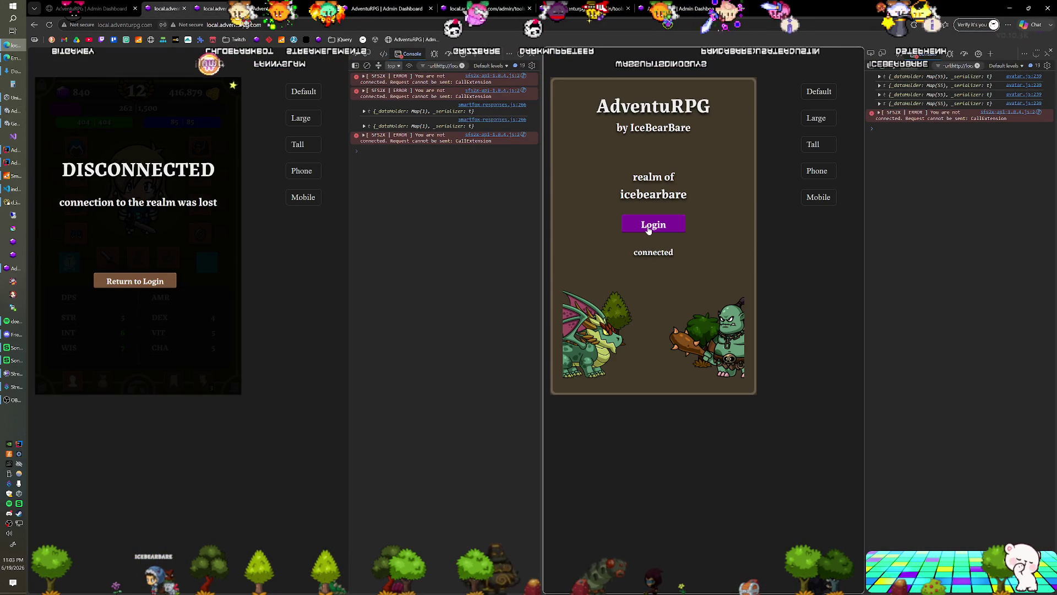
pyautogui.click(650, 228)
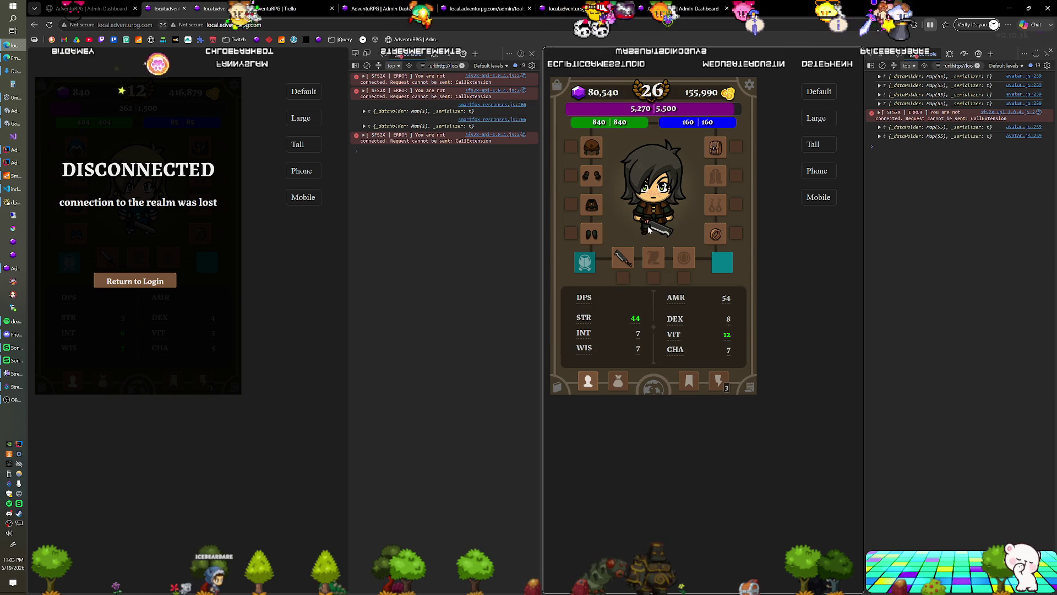
pyautogui.click(618, 382)
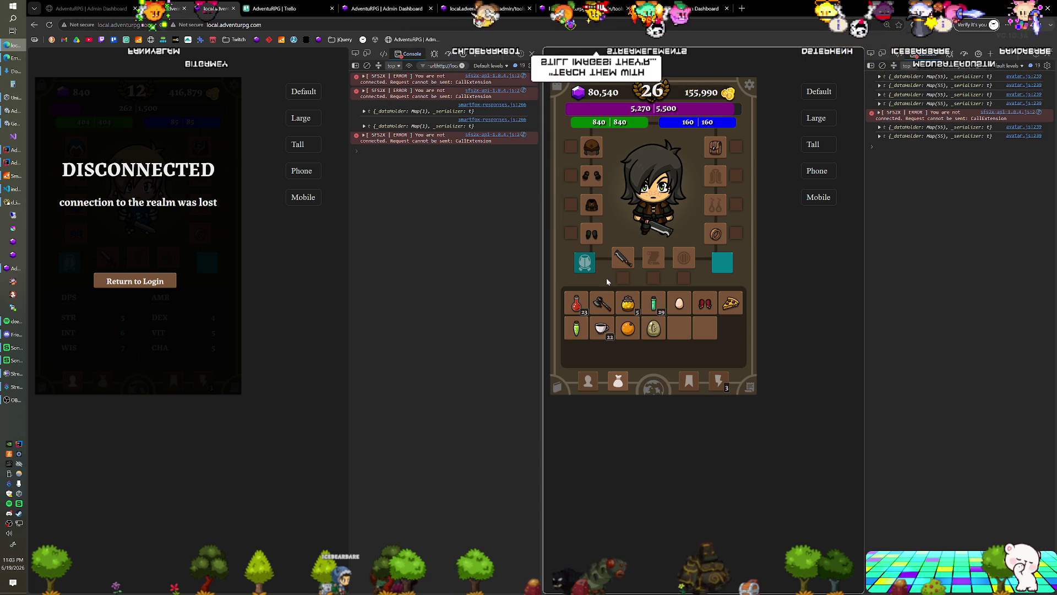
# Show the town map with the Keep and building markers, dismiss Chrome's caret browsing prompt, then go to the code editor
pyautogui.click(652, 386)
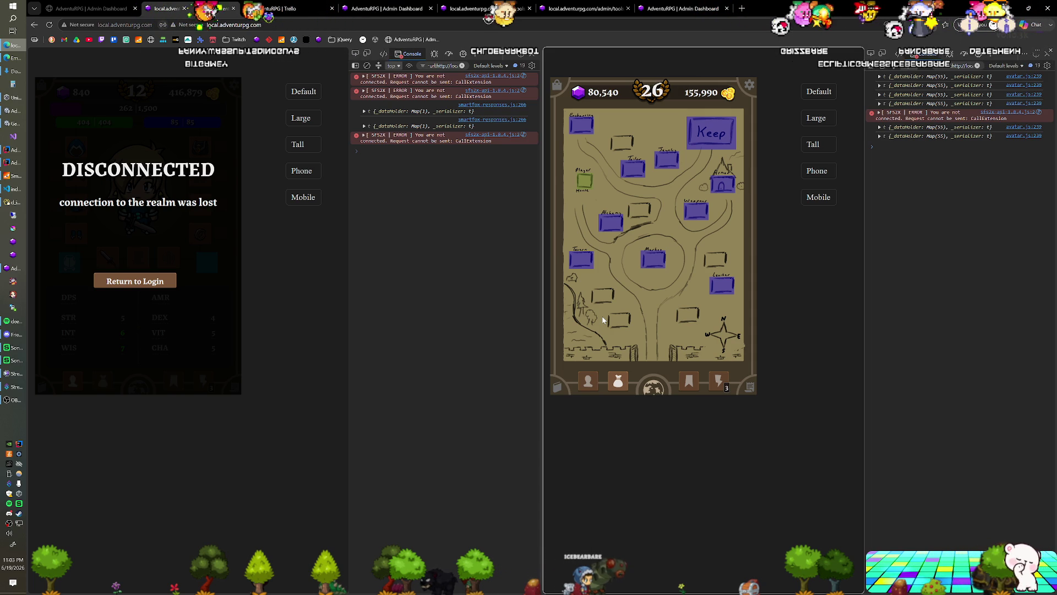
pyautogui.press('F7')
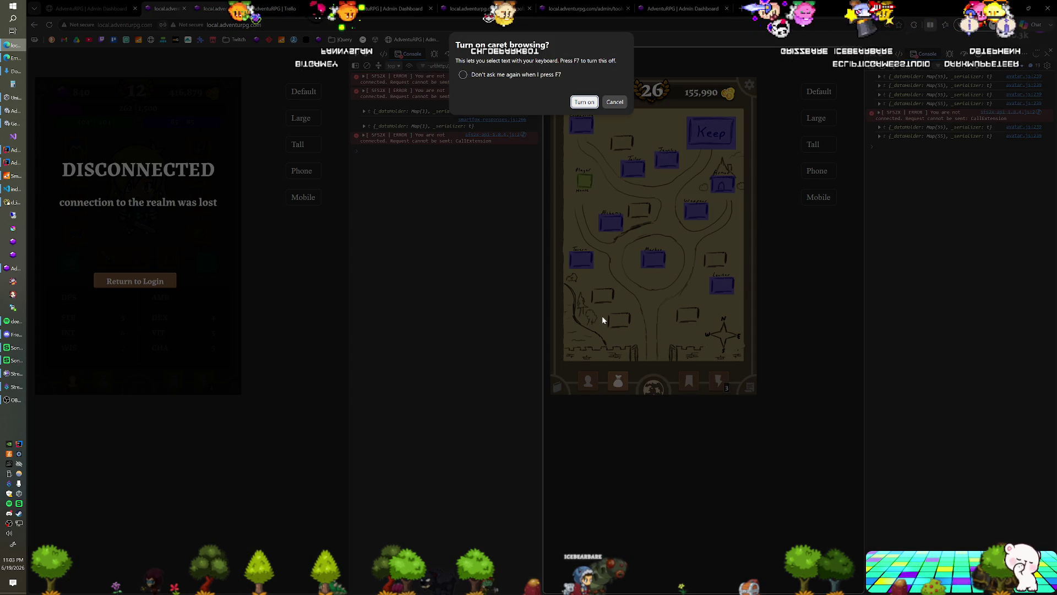
pyautogui.press('Escape')
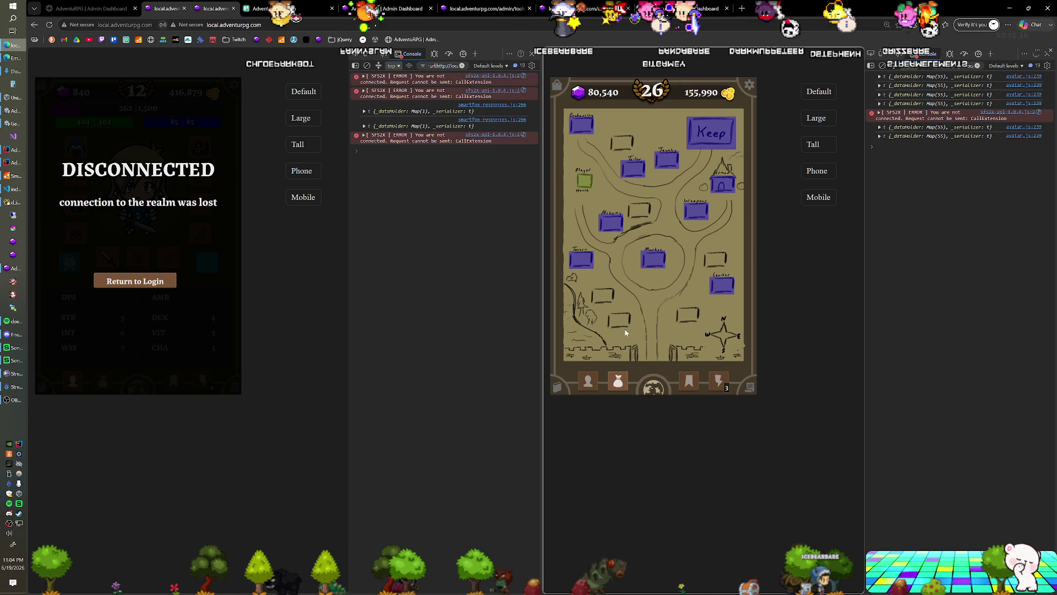
pyautogui.click(12, 189)
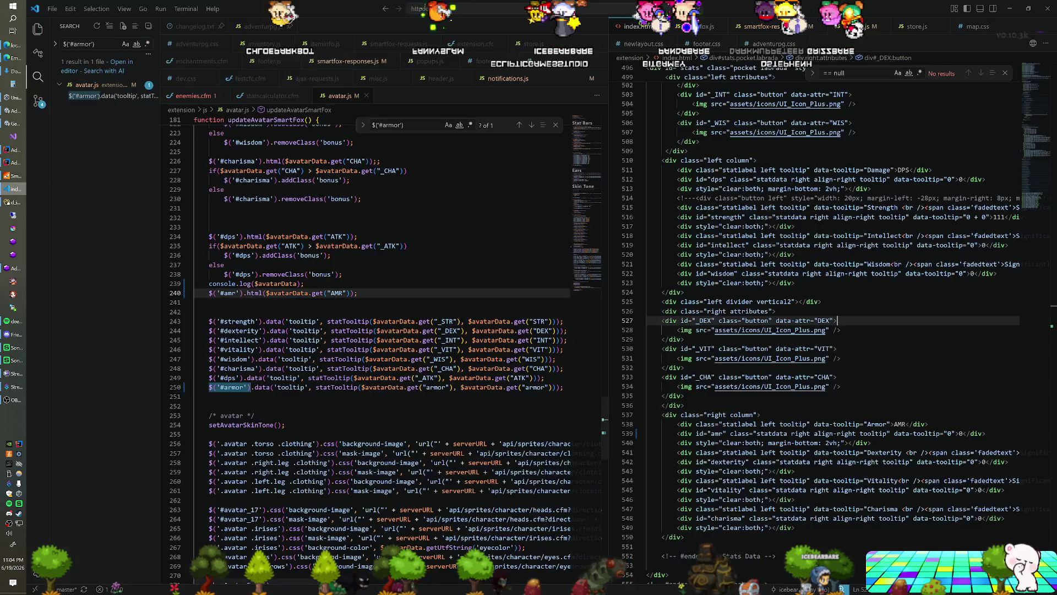
pyautogui.scroll(3, 826, 331)
pyautogui.scroll(3, 826, 330)
pyautogui.scroll(3, 826, 330)
pyautogui.scroll(3, 826, 330)
pyautogui.scroll(2, 826, 331)
pyautogui.scroll(2, 826, 330)
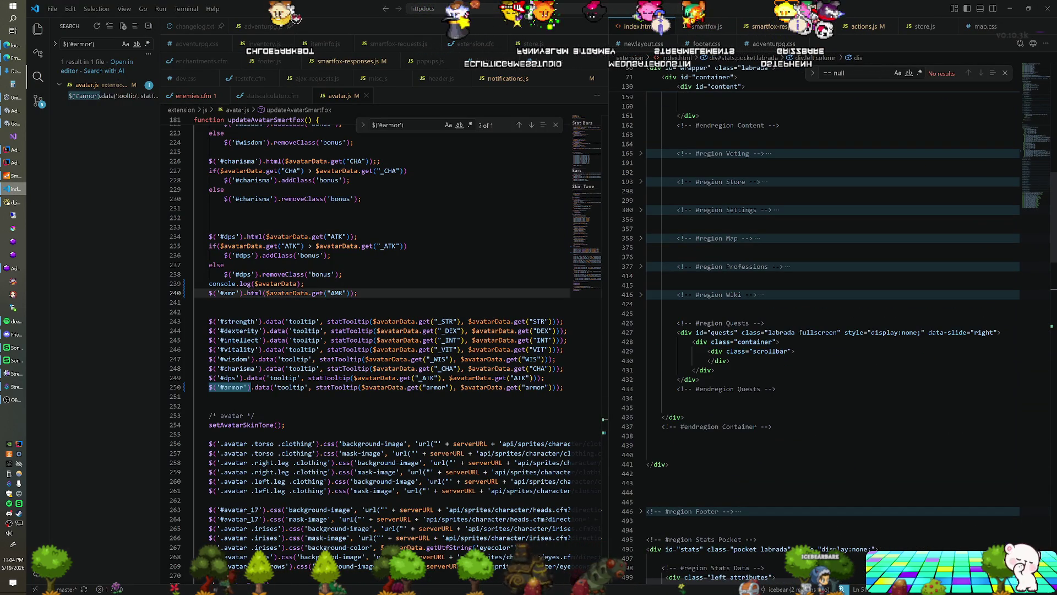
# Expand the #region Map fold in index.html, undo the partly typed 'styl' attribute, and return to the game
pyautogui.click(640, 239)
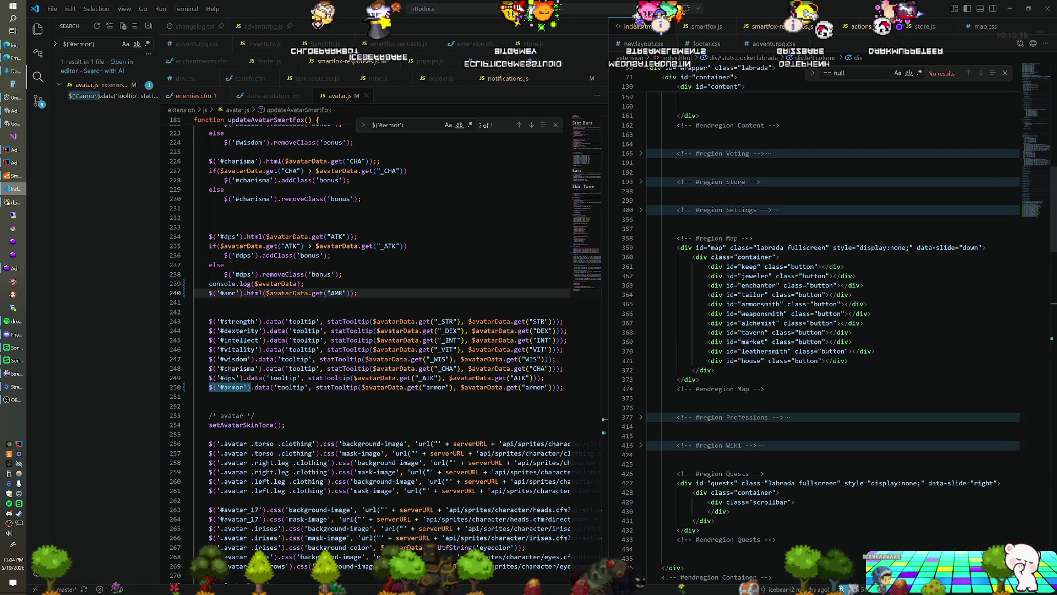
pyautogui.click(662, 257)
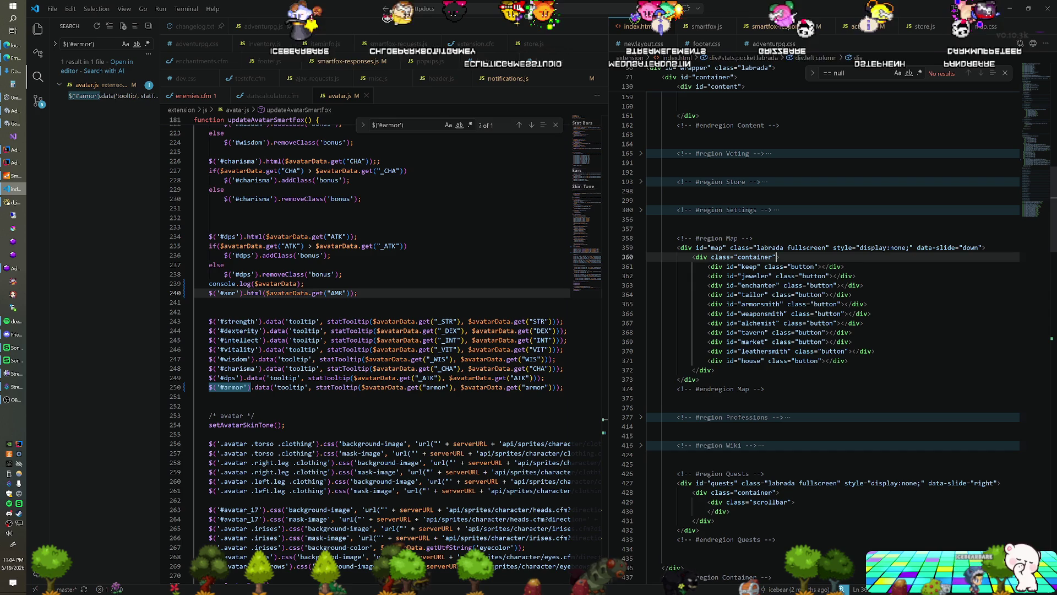
pyautogui.write('styl')
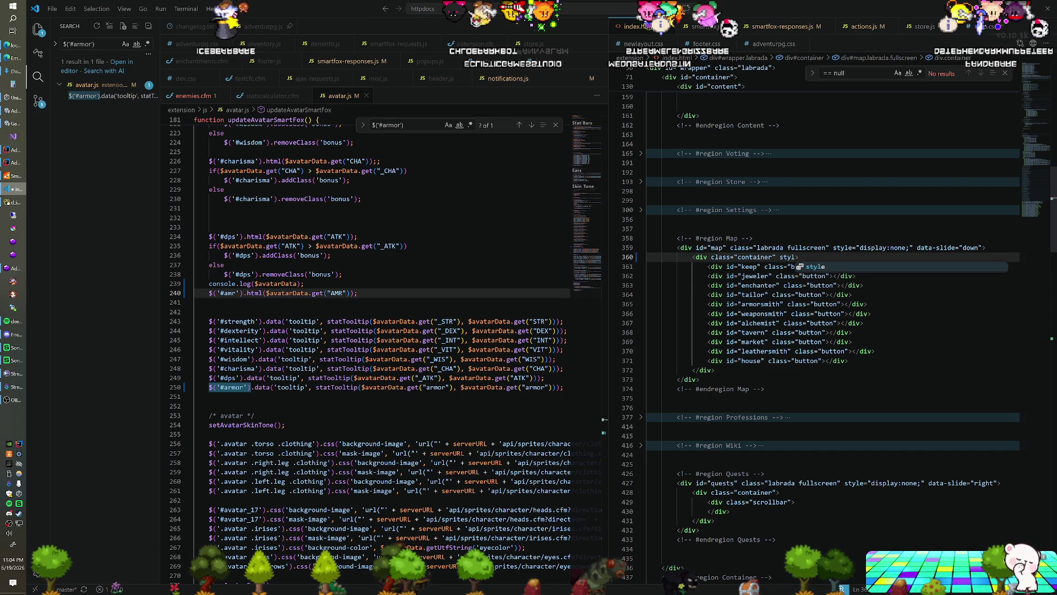
pyautogui.press('BackSpace')
pyautogui.press('BackSpace')
pyautogui.press('BackSpace')
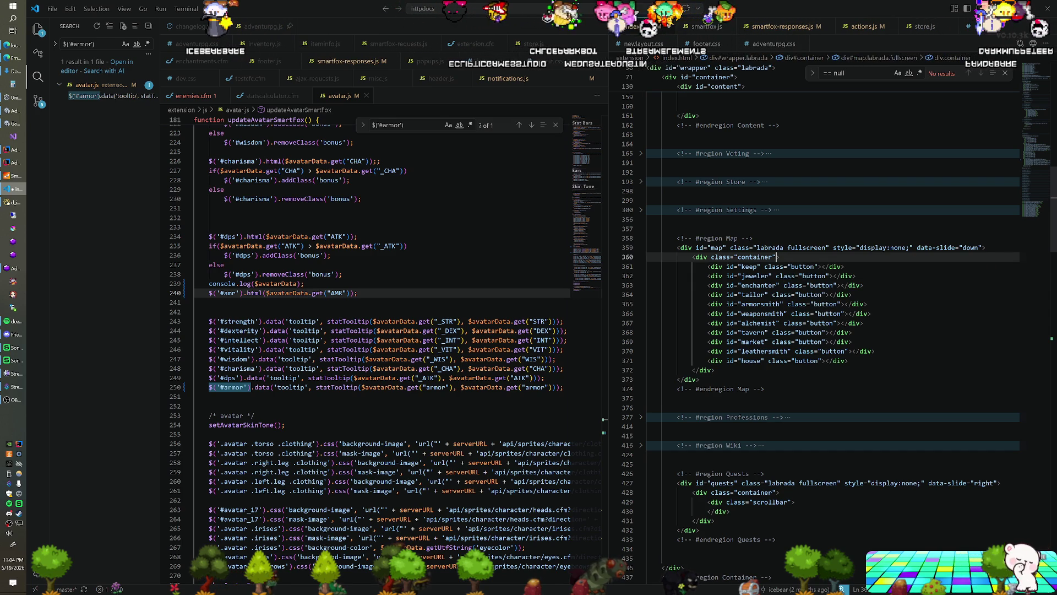
pyautogui.hotkey('alt', 'Tab')
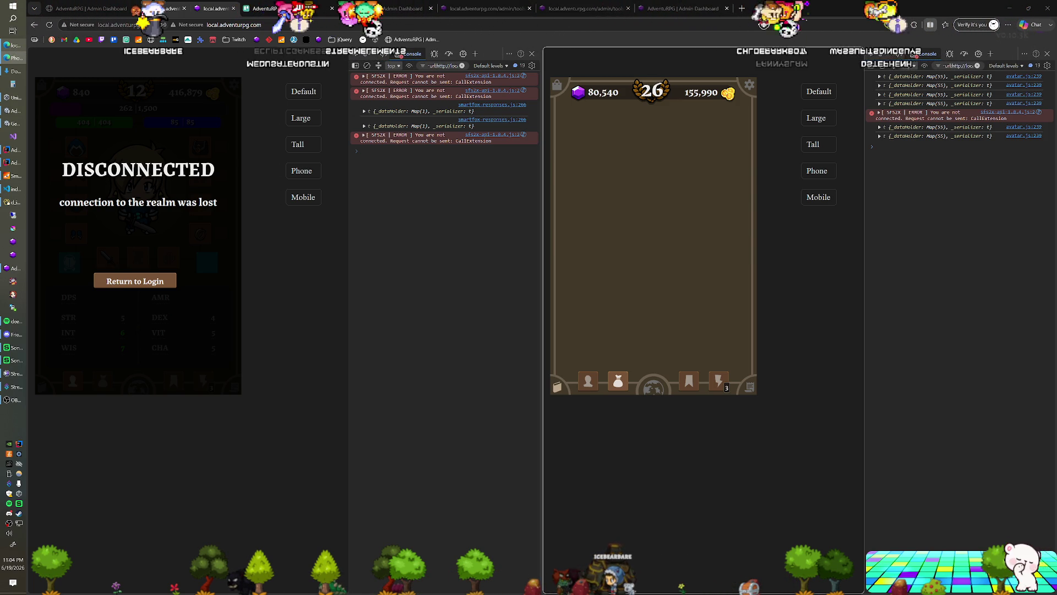
# Paste the game screenshot into Photopea as a new layer and start the Crop tool
pyautogui.click(256, 12)
pyautogui.hotkey('ctrl', 'v')
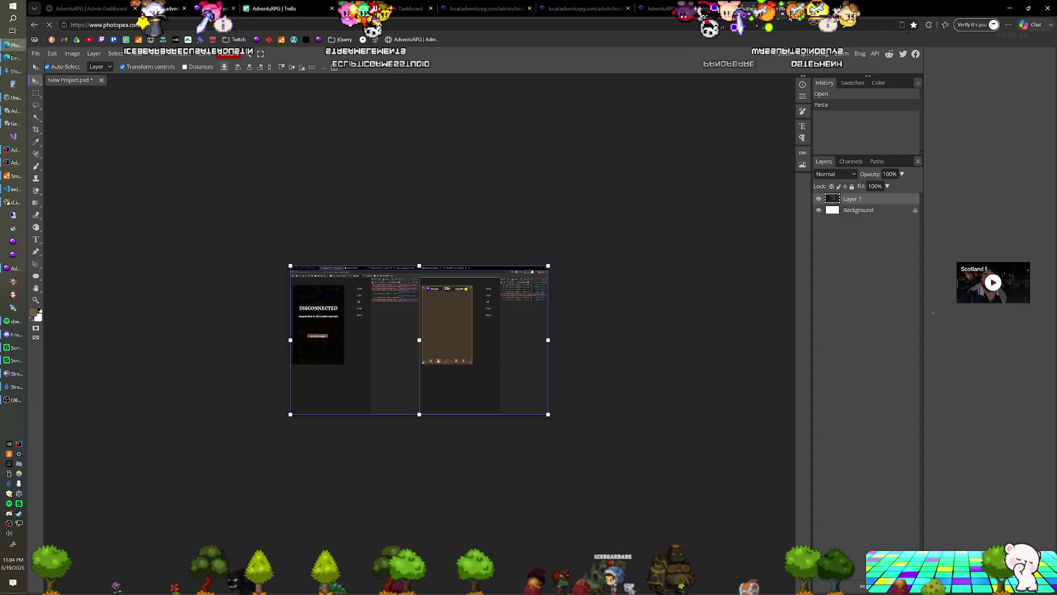
pyautogui.scroll(3, 440, 352)
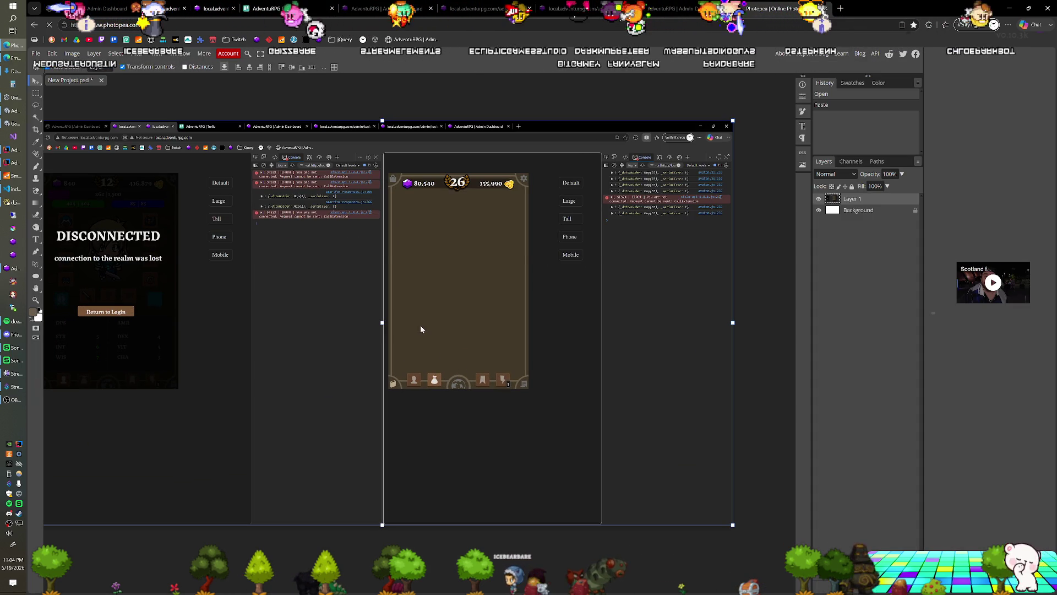
pyautogui.press('c')
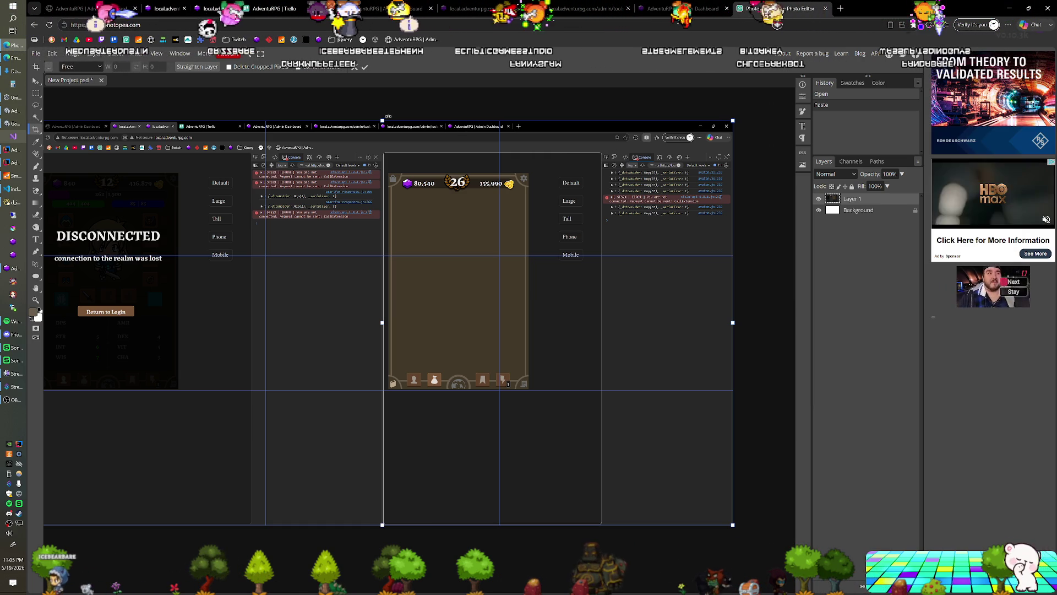
# Pull all four crop edges in to the right-hand game panel, roughly 752 by 1162 pixels, and apply the crop
pyautogui.moveTo(462, 128)
pyautogui.mouseDown()
pyautogui.moveTo(382, 136)
pyautogui.moveTo(383, 173)
pyautogui.mouseUp()
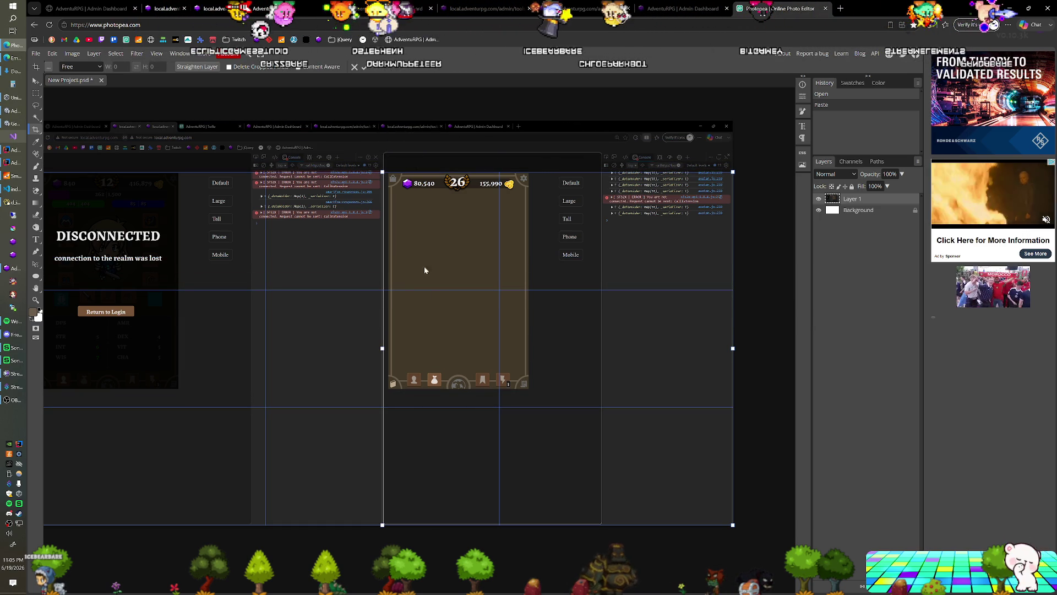
pyautogui.moveTo(382, 523); pyautogui.dragTo(380, 393)
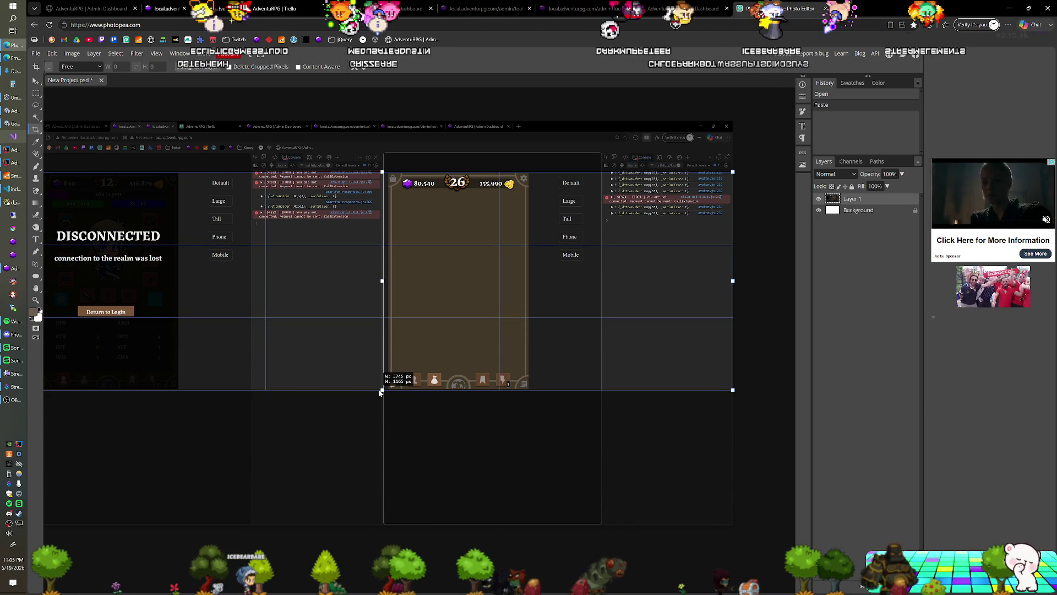
pyautogui.moveTo(380, 392); pyautogui.dragTo(380, 391)
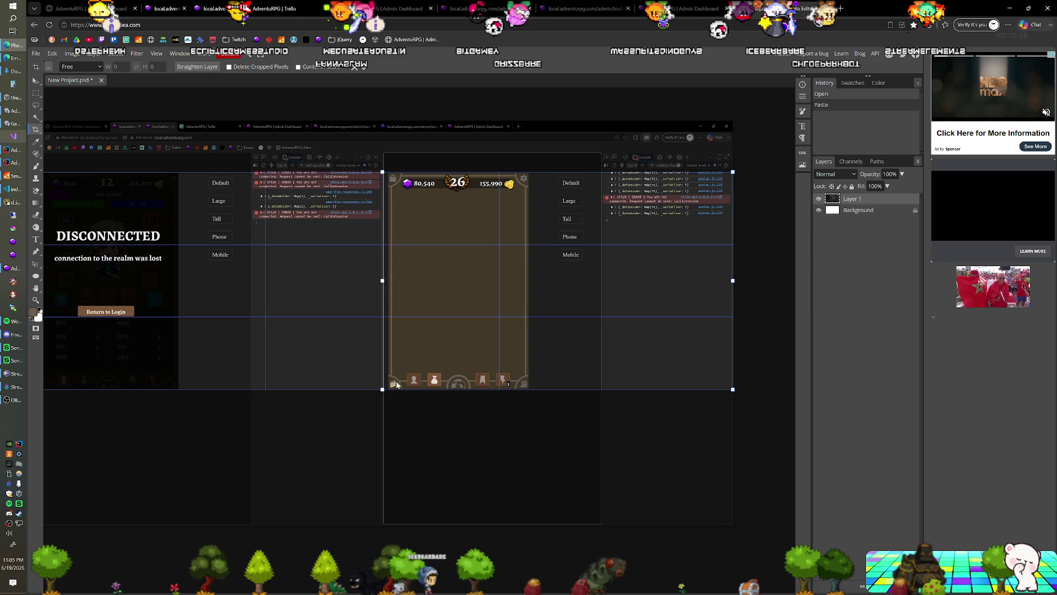
pyautogui.moveTo(735, 281); pyautogui.dragTo(529, 291)
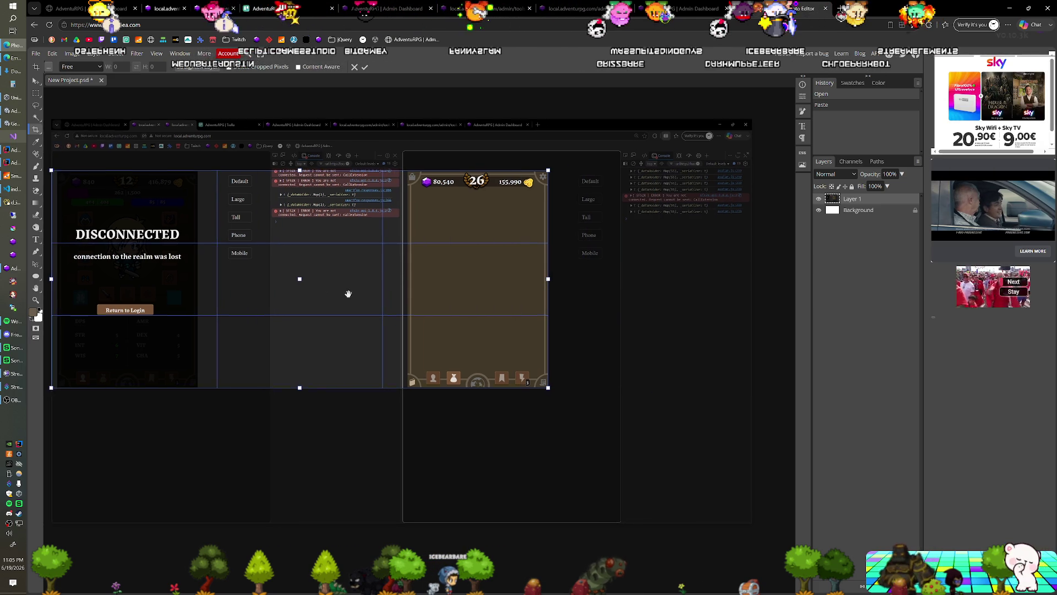
pyautogui.moveTo(159, 277); pyautogui.dragTo(503, 274)
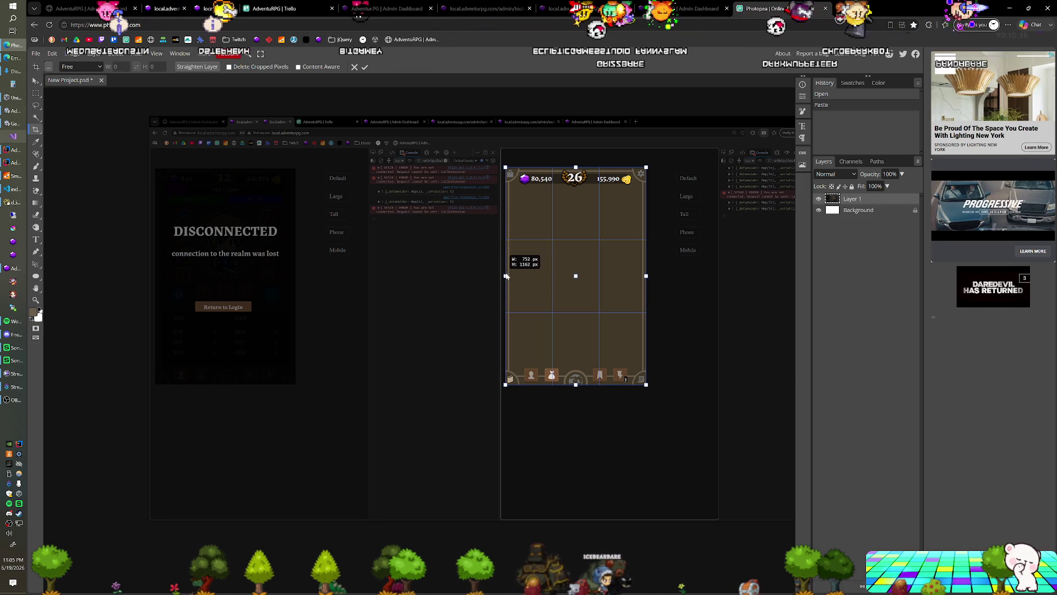
pyautogui.moveTo(505, 274); pyautogui.dragTo(504, 274)
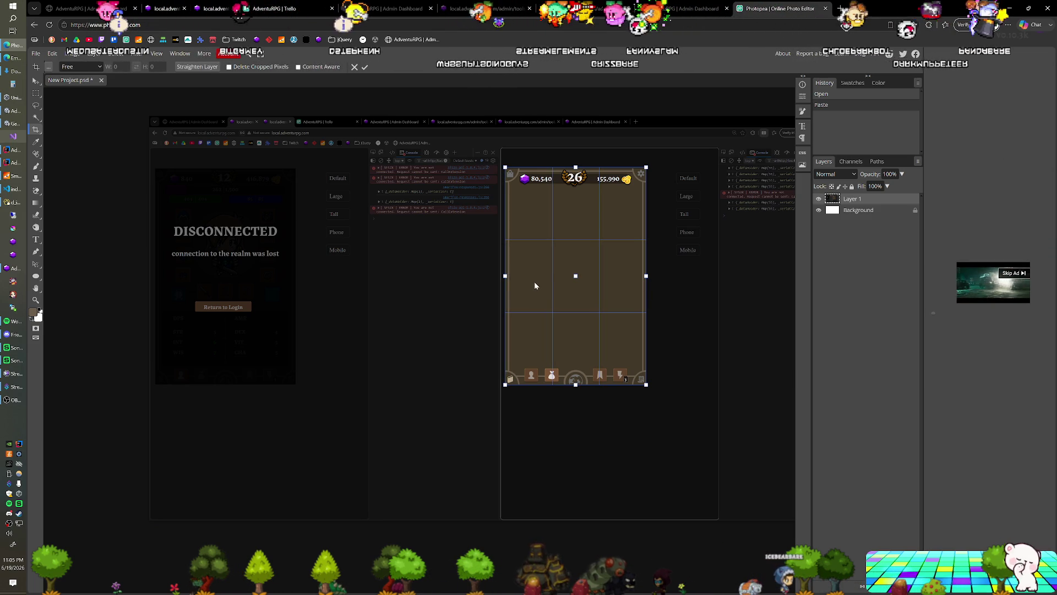
pyautogui.press('Return')
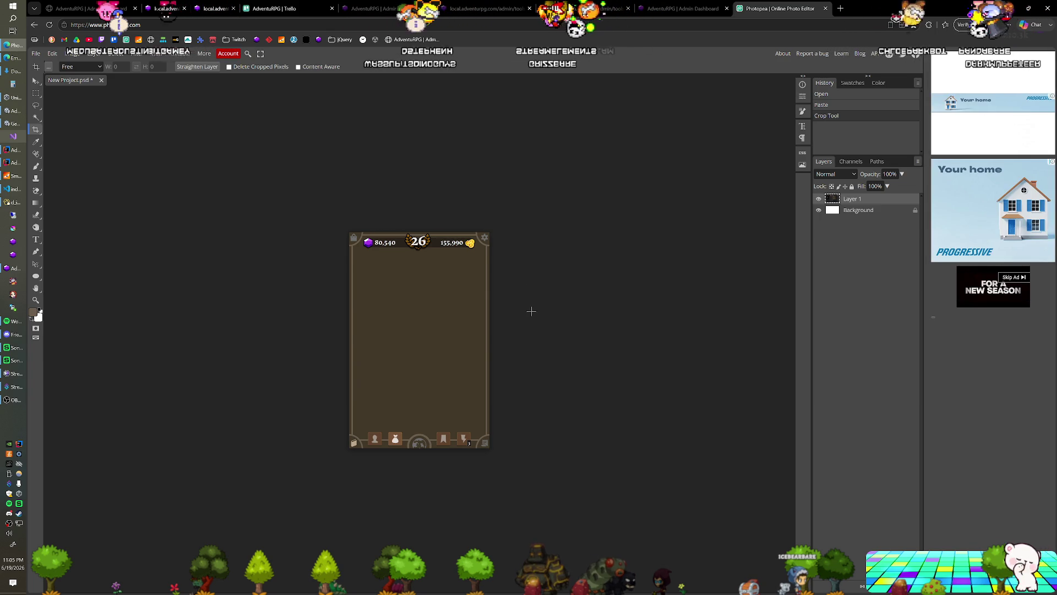
pyautogui.scroll(3, 482, 370)
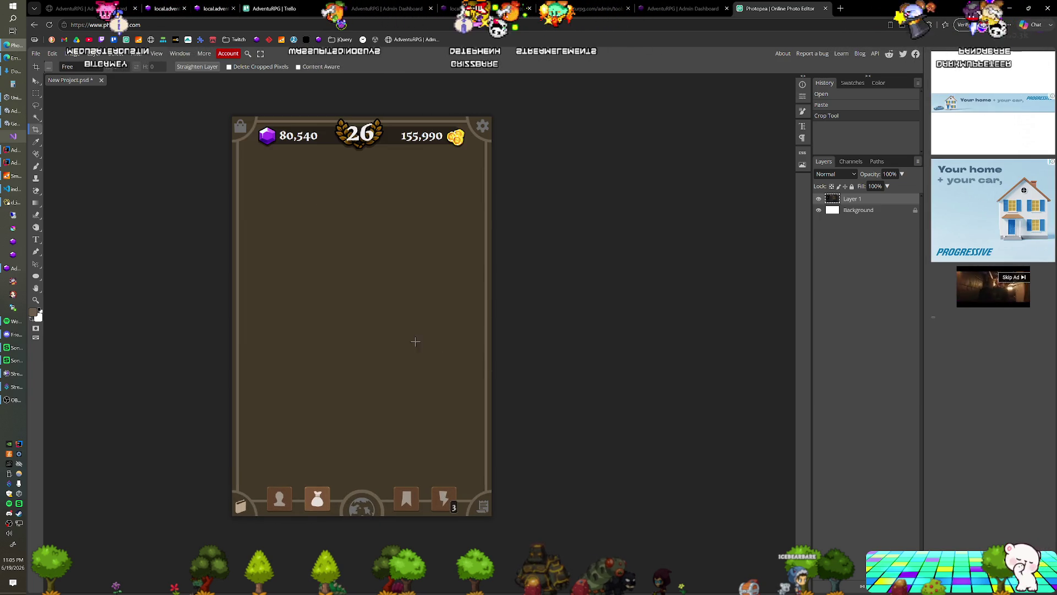
pyautogui.scroll(-1, 417, 341)
# Zoom in on the cropped panel and pick the Brush tool for painting
pyautogui.moveTo(396, 336); pyautogui.dragTo(465, 331)
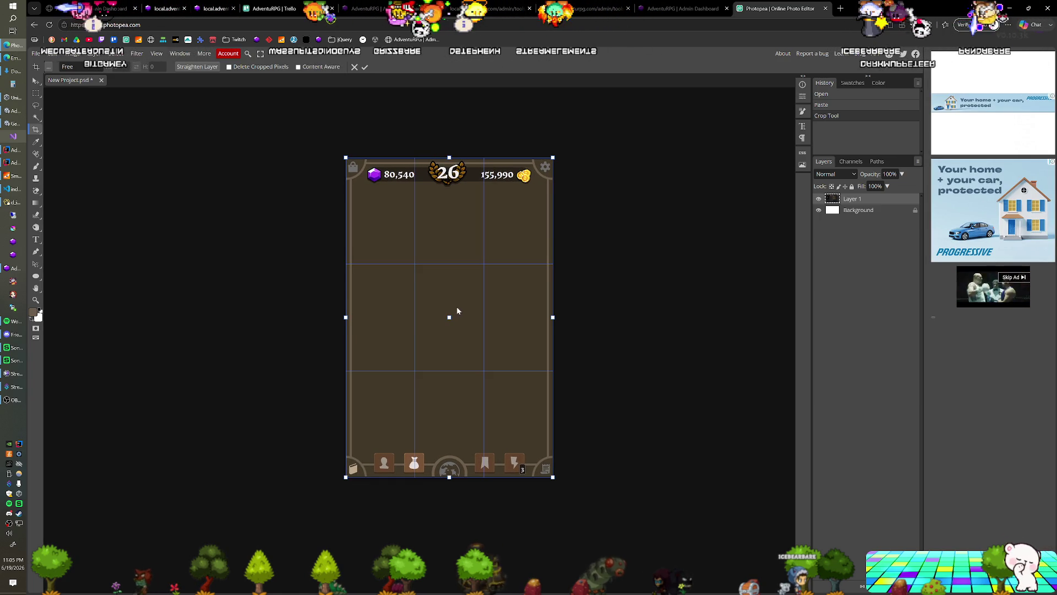
pyautogui.click(37, 166)
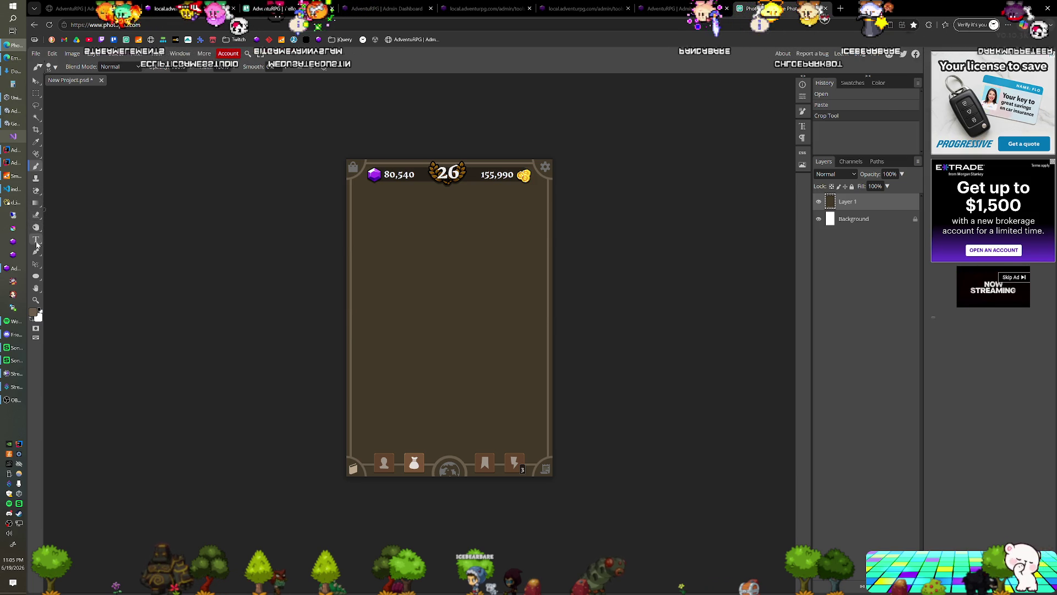
pyautogui.rightClick(37, 279)
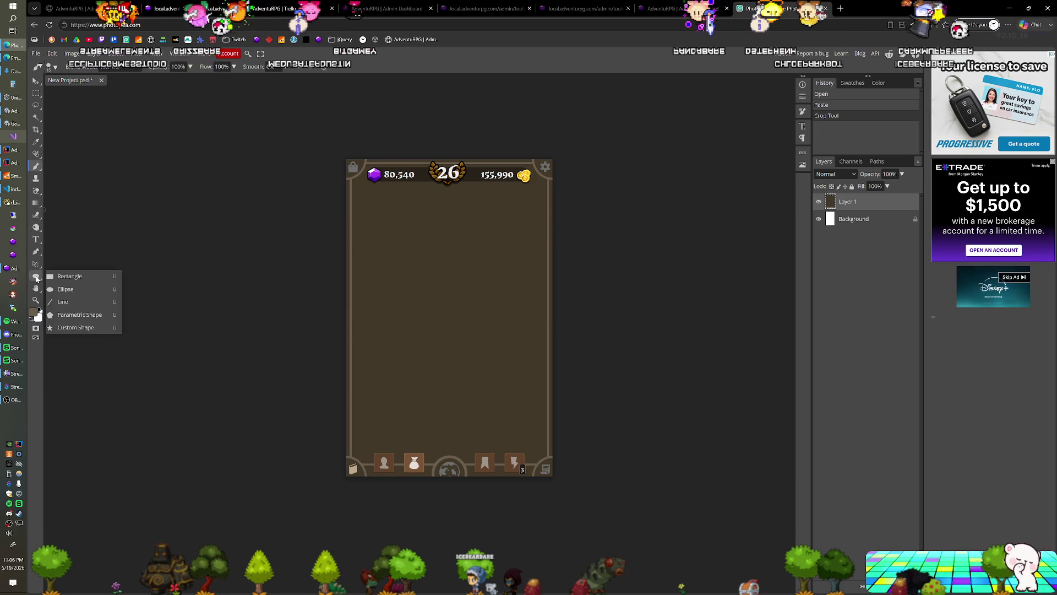
pyautogui.click(73, 290)
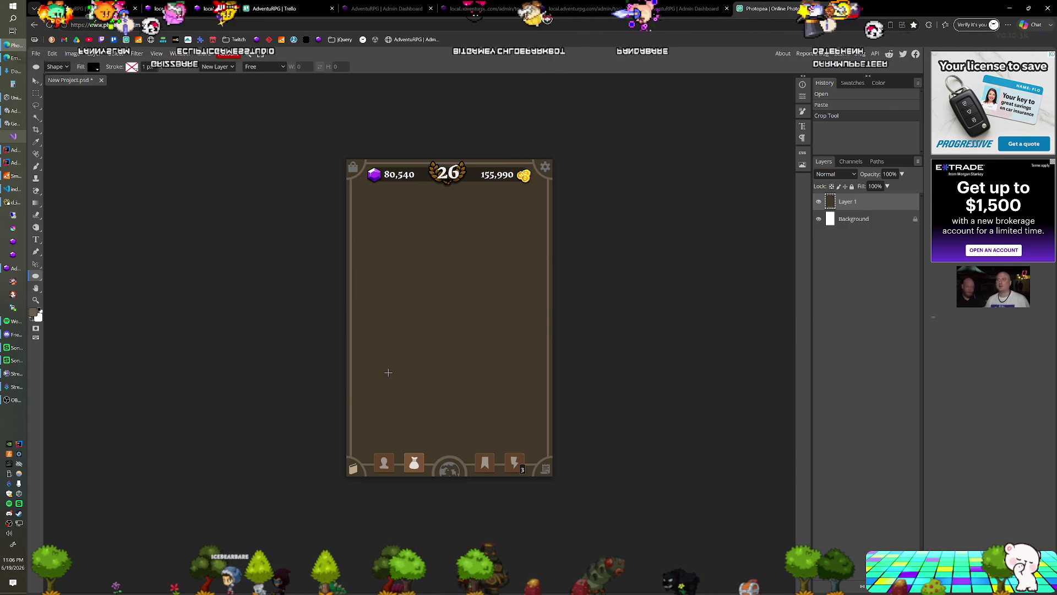
pyautogui.moveTo(388, 373); pyautogui.dragTo(443, 382)
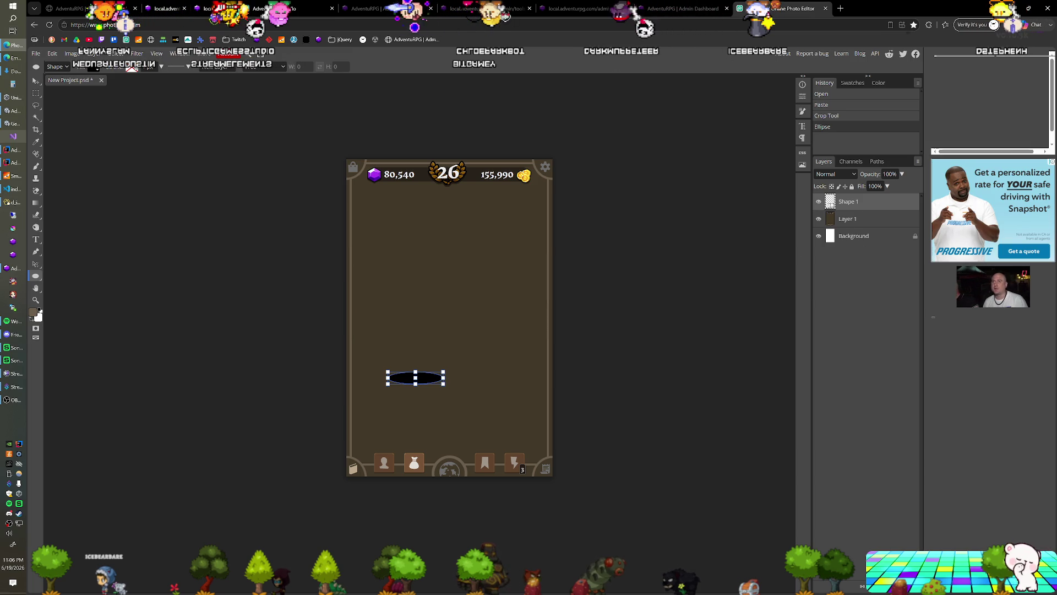
pyautogui.press('Delete')
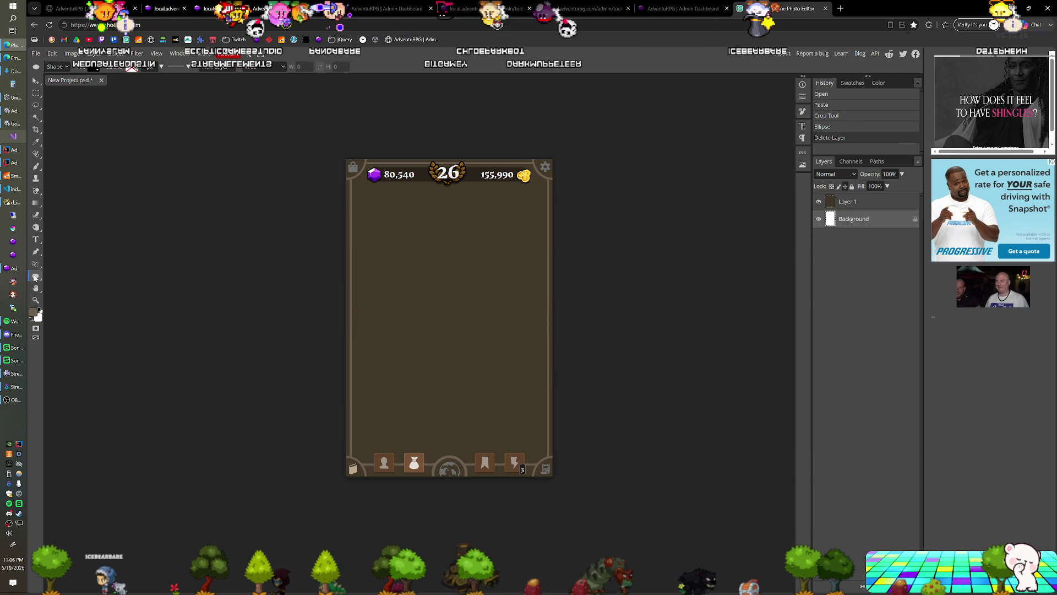
pyautogui.rightClick(35, 277)
# Draw a thin dark horizontal plank rectangle on the panel's right side and move Shape 1 above Layer 1
pyautogui.click(106, 284)
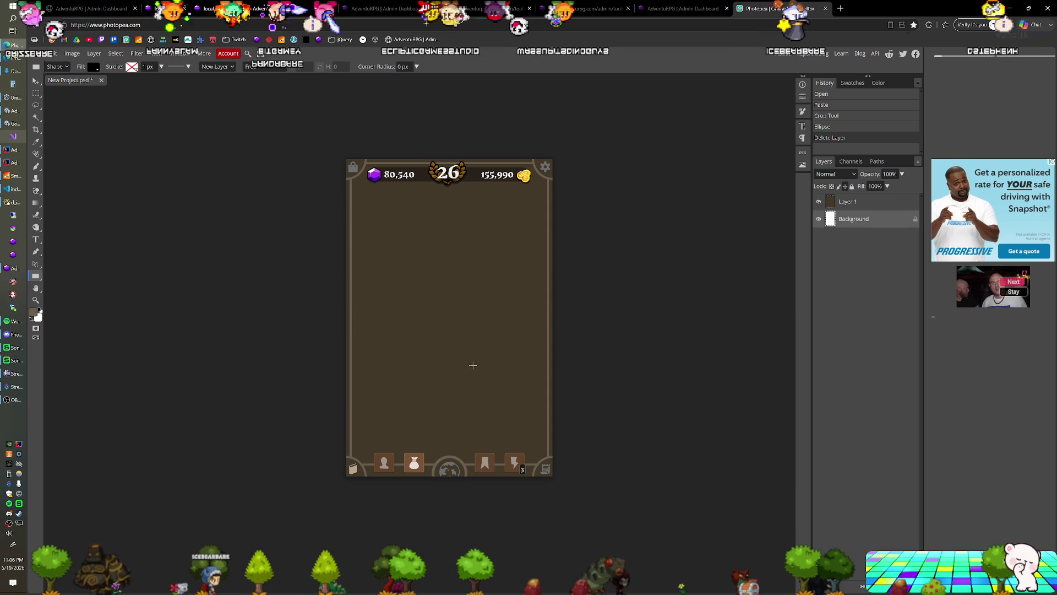
pyautogui.moveTo(475, 369); pyautogui.dragTo(545, 369)
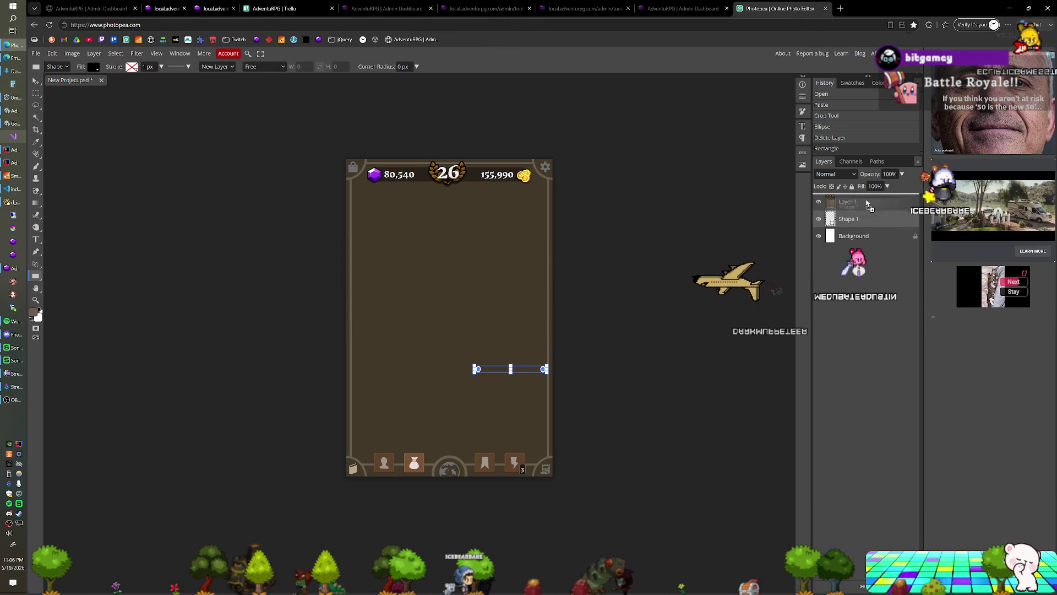
pyautogui.moveTo(868, 196); pyautogui.dragTo(867, 199)
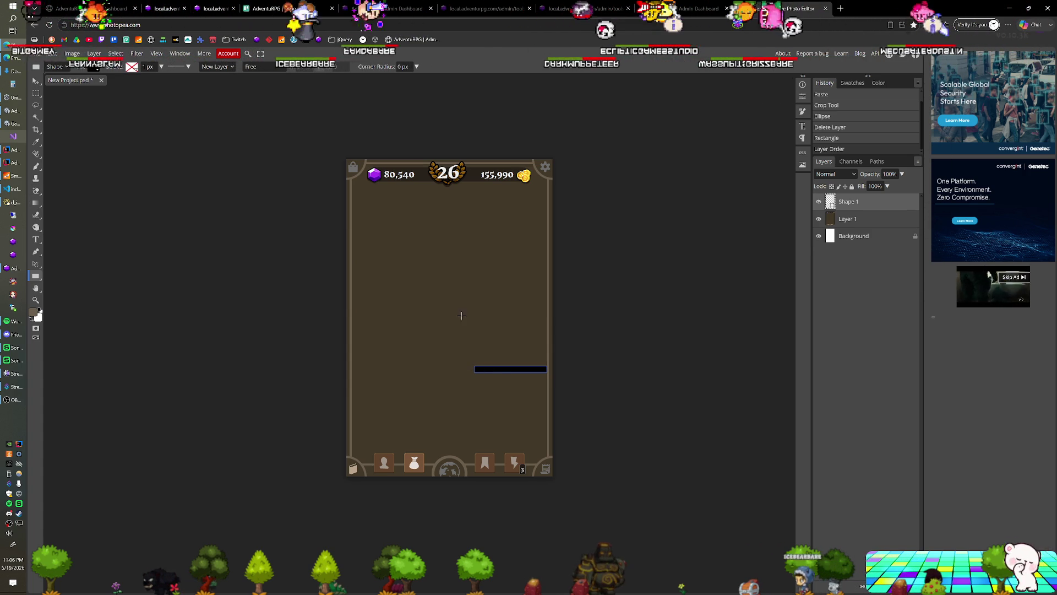
pyautogui.click(94, 68)
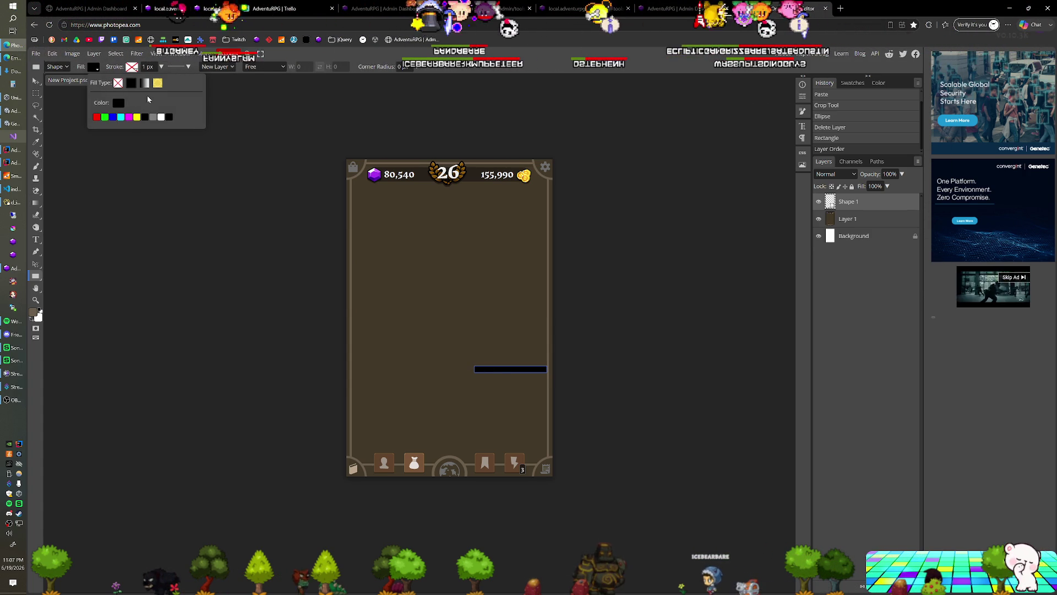
# Set the plank's solid fill to light tan #aa8f6d and draw a first vertical support post beneath it
pyautogui.click(161, 83)
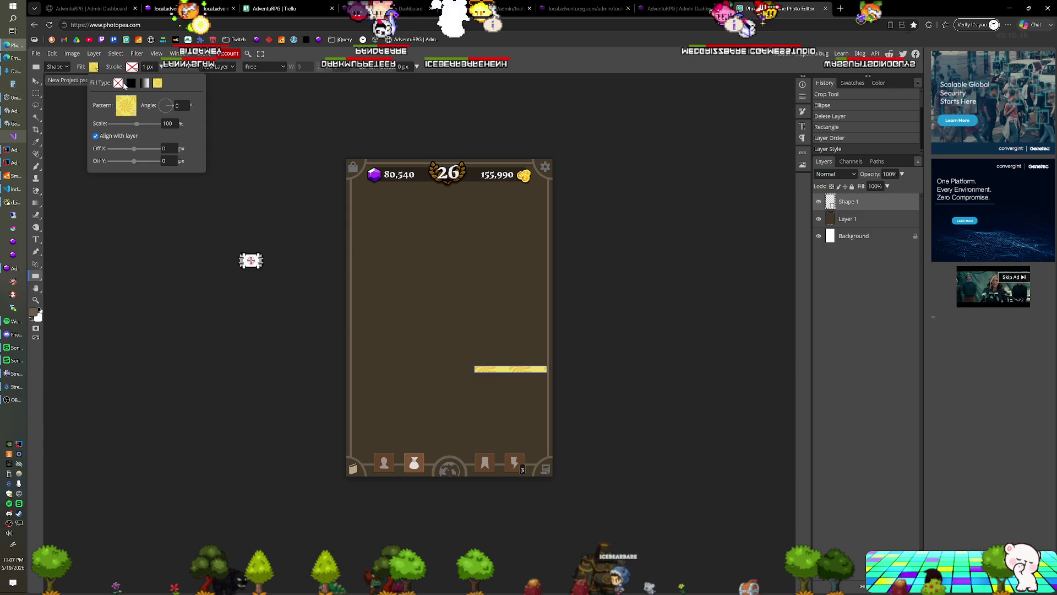
pyautogui.click(131, 83)
pyautogui.click(118, 103)
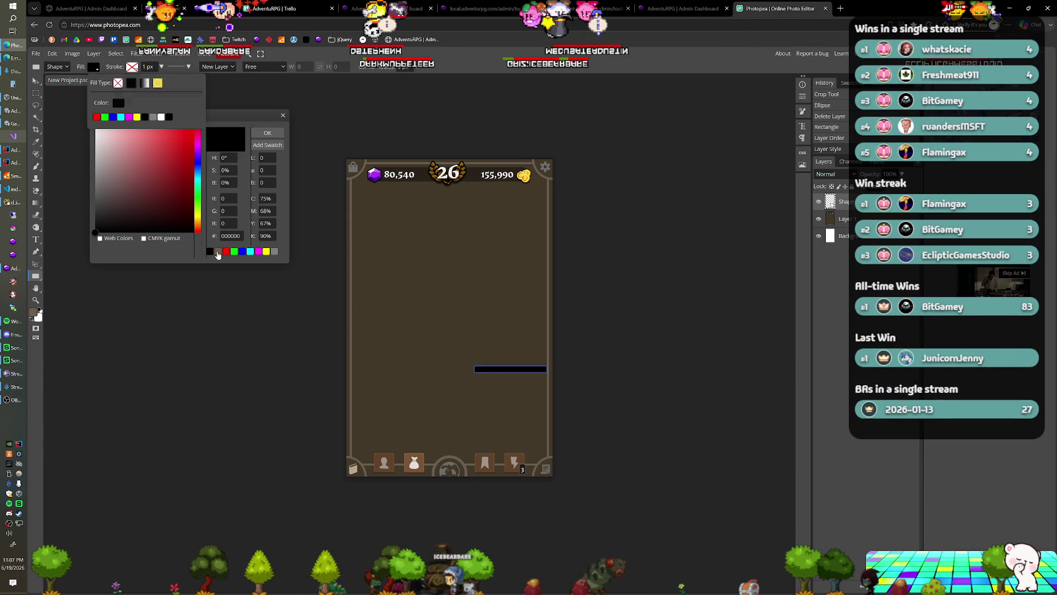
pyautogui.click(218, 252)
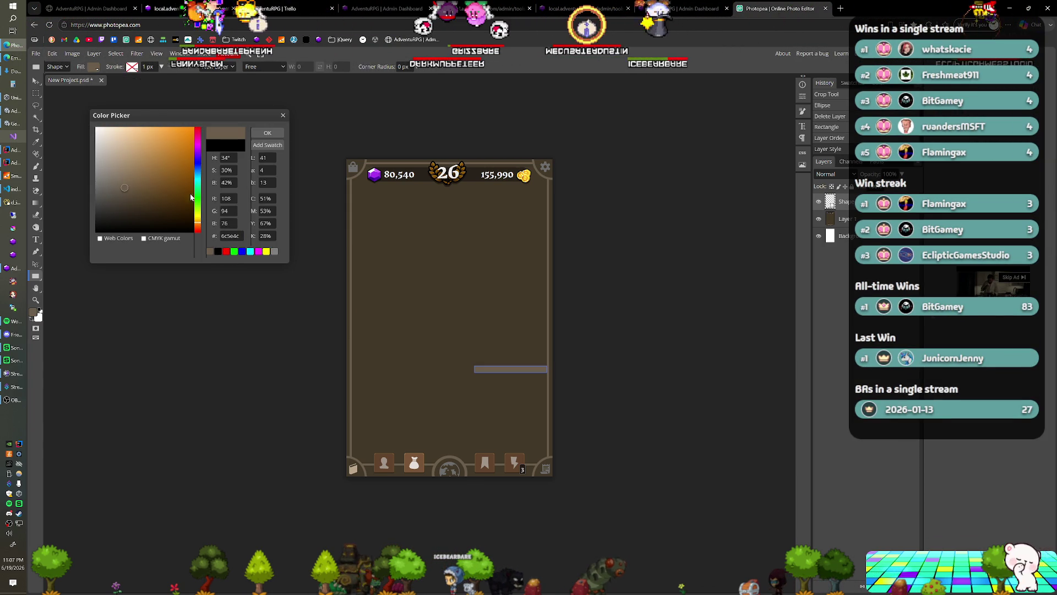
pyautogui.click(134, 169)
pyautogui.click(130, 162)
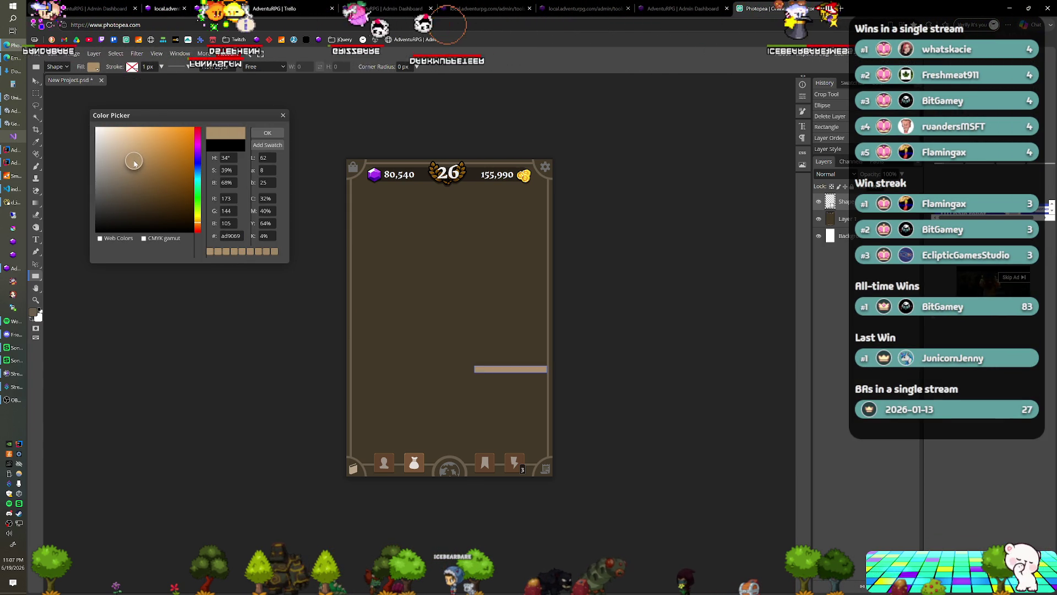
pyautogui.click(267, 134)
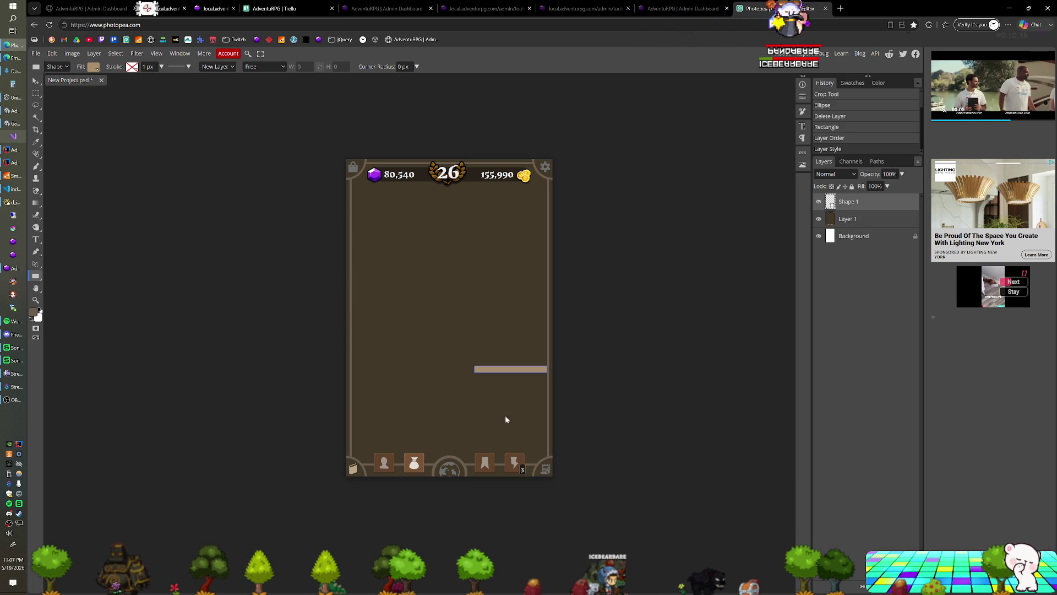
pyautogui.moveTo(504, 417); pyautogui.dragTo(499, 369)
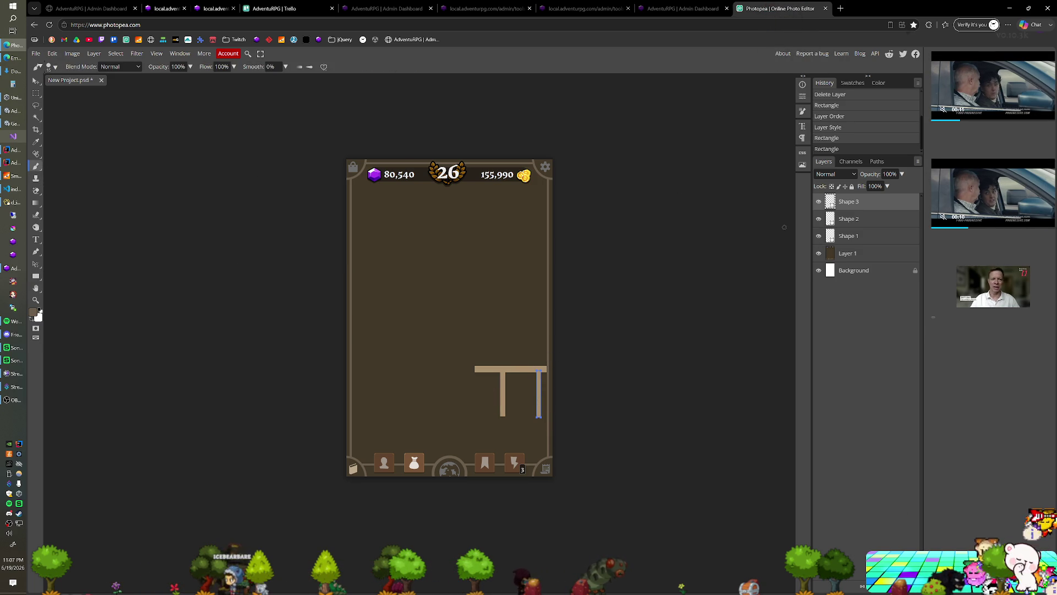
# Add a new empty Layer 2 above the three shape layers
pyautogui.hotkey('ctrl', 'shift', 'n')
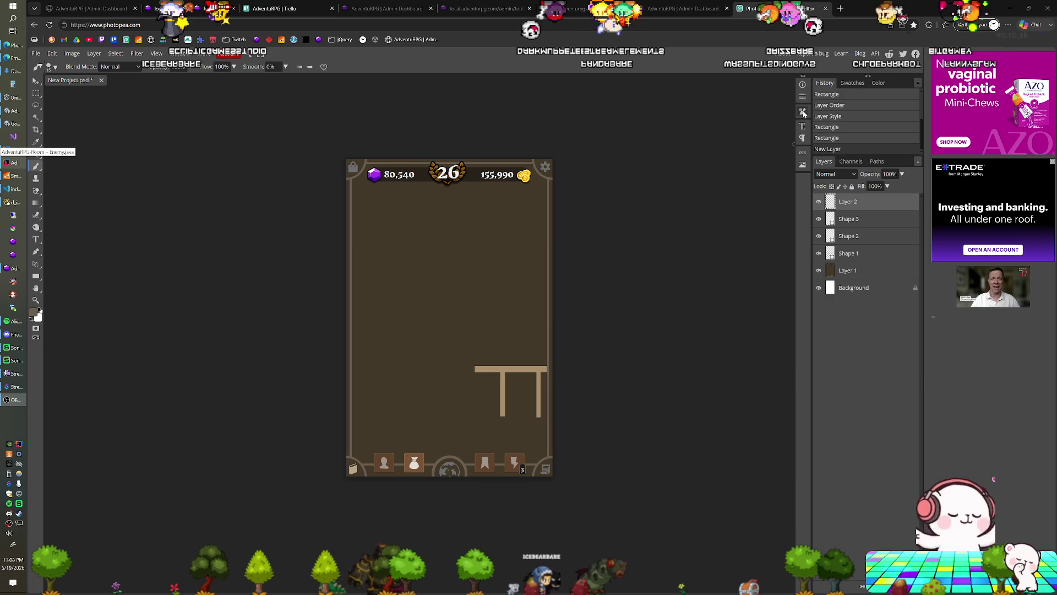
# With white foreground and a thinner brush, paint a wavy waterline across the dock posts on Layer 2
pyautogui.click(876, 83)
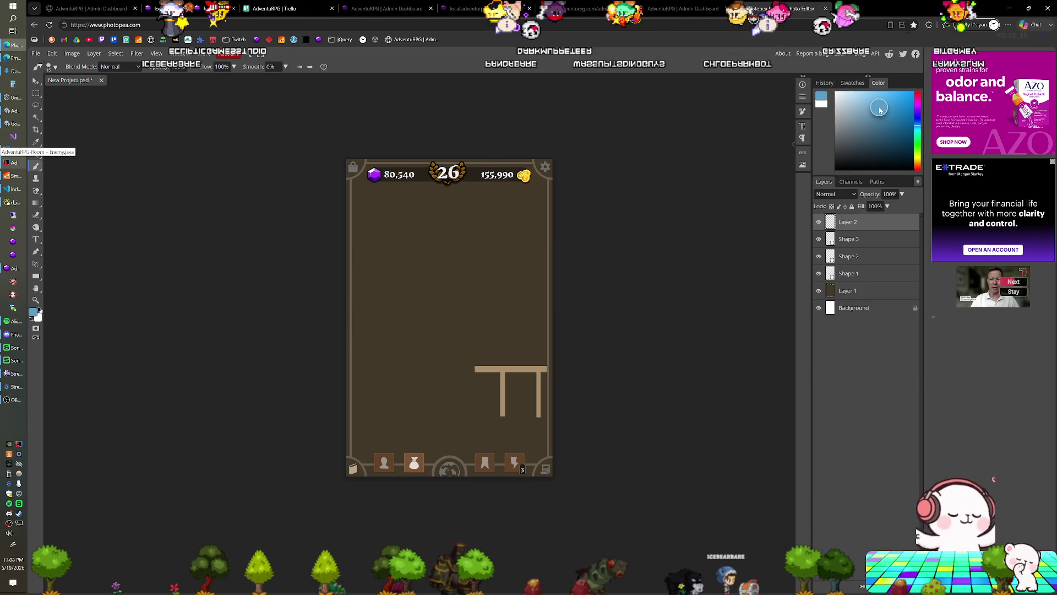
pyautogui.moveTo(879, 108); pyautogui.dragTo(834, 92)
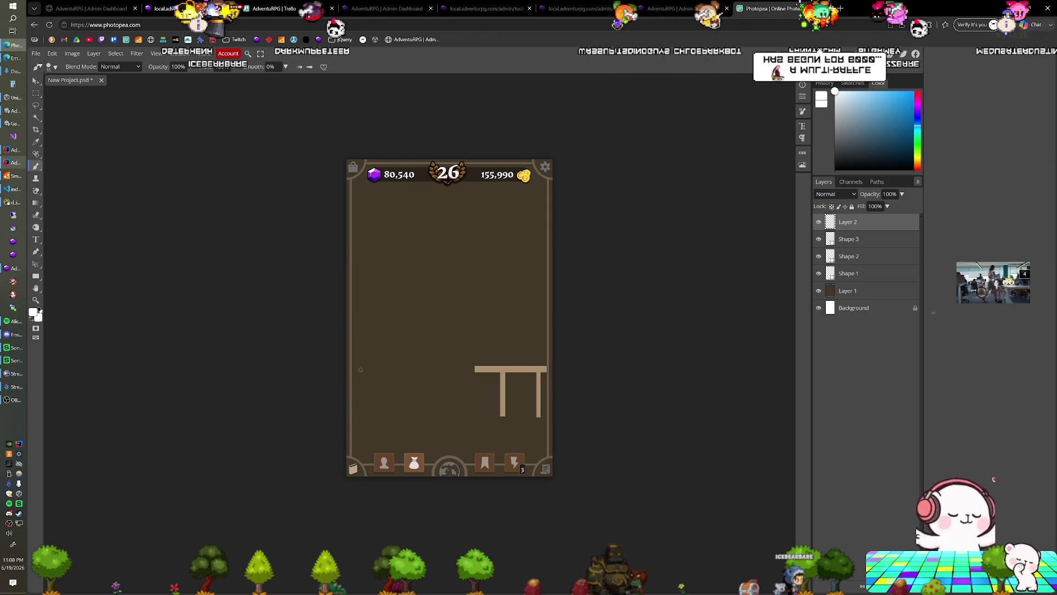
pyautogui.rightClick(361, 371)
pyautogui.moveTo(417, 386); pyautogui.dragTo(415, 389)
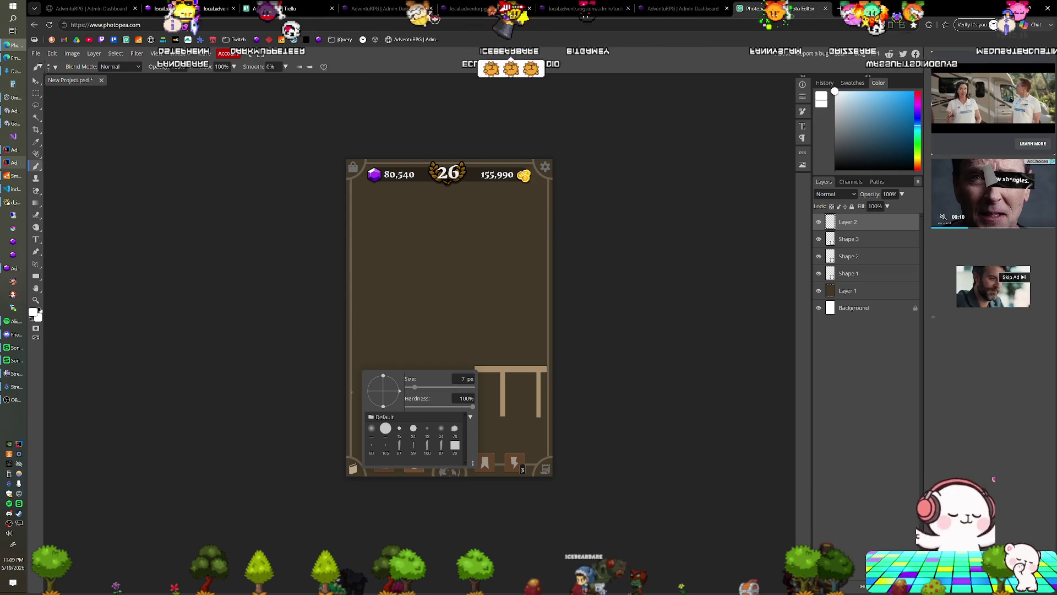
pyautogui.click(353, 393)
pyautogui.moveTo(361, 392); pyautogui.dragTo(544, 393)
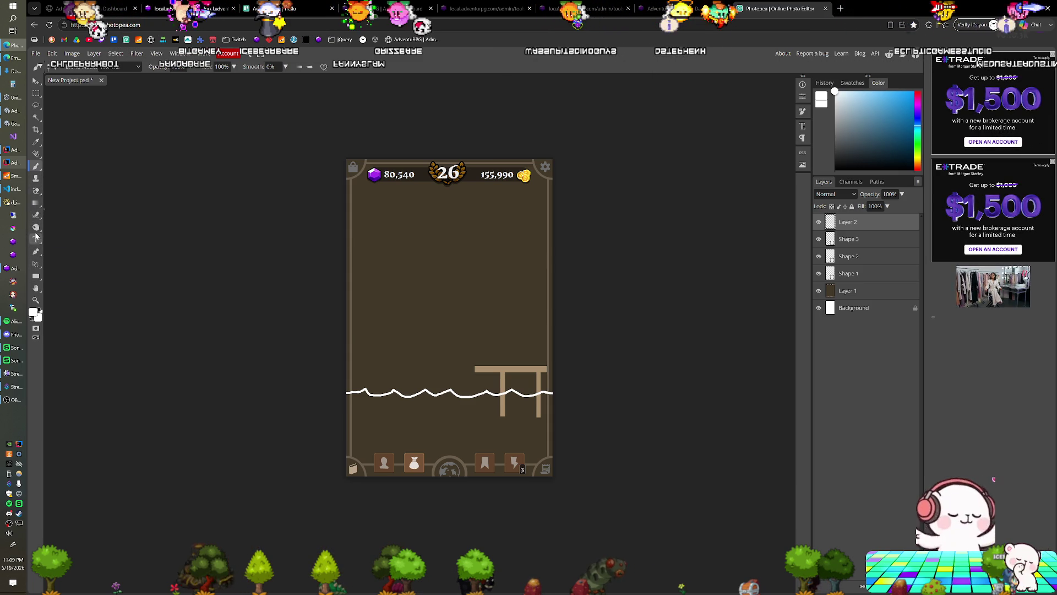
pyautogui.click(36, 202)
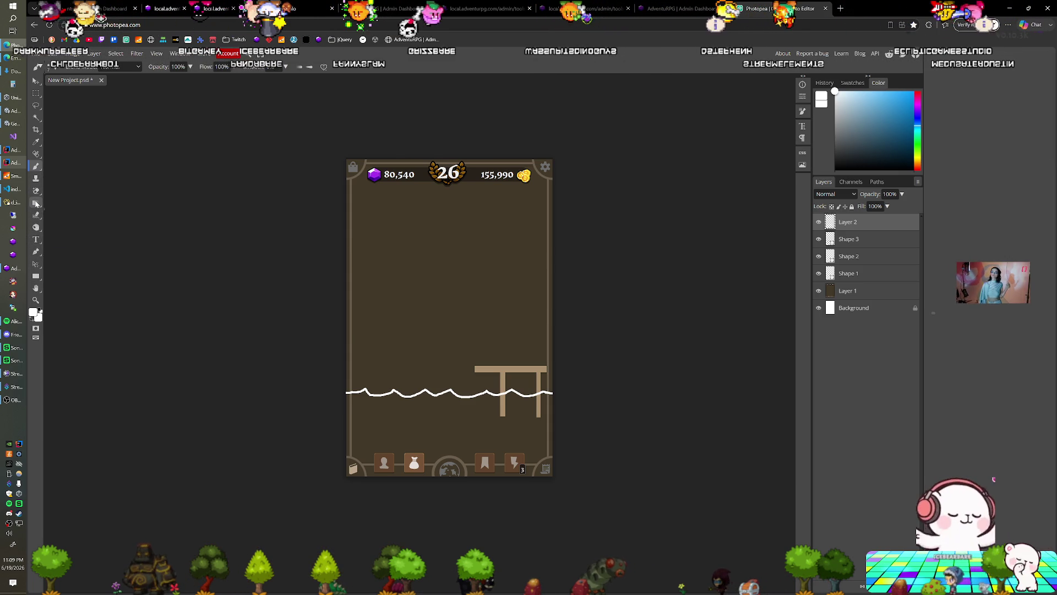
# Fill the area below the wavy waterline with white using the Paint Bucket
pyautogui.rightClick(36, 202)
pyautogui.click(73, 214)
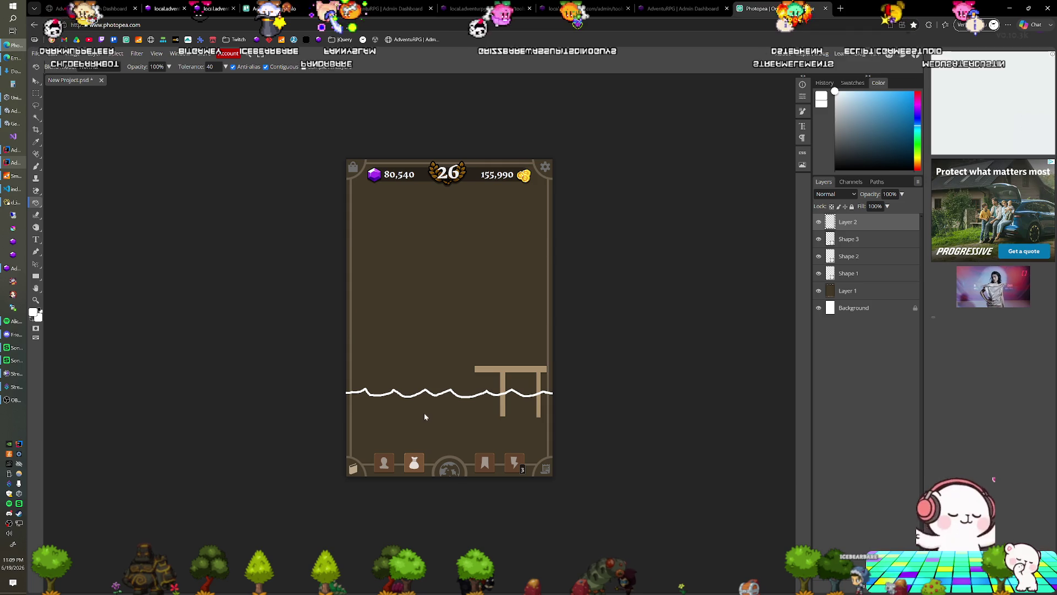
pyautogui.click(427, 419)
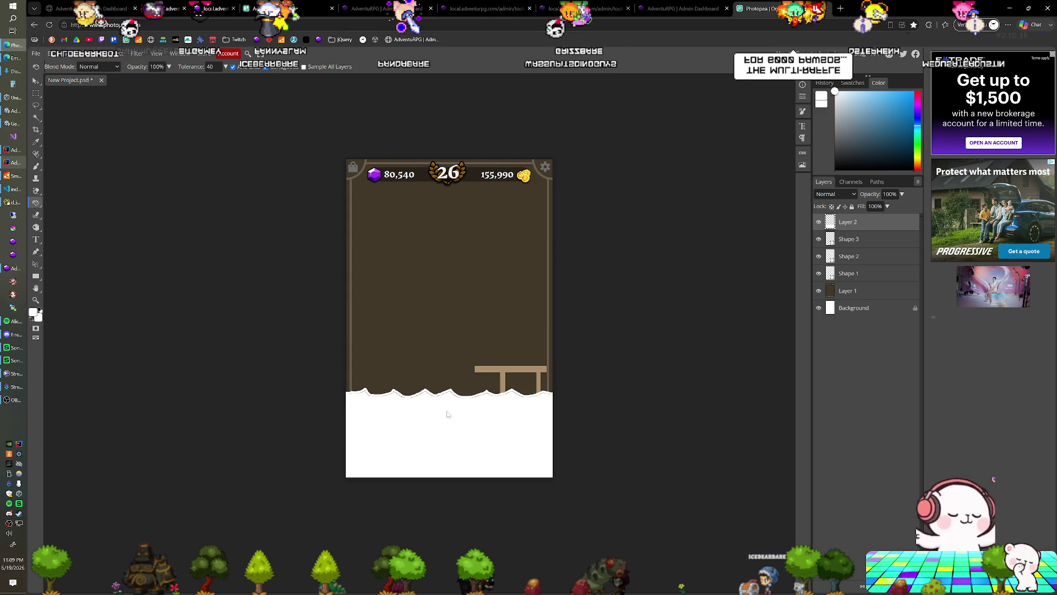
# Give Layer 2 a light blue (5f9ad1) Color Overlay in Layer Style and confirm
pyautogui.doubleClick(882, 225)
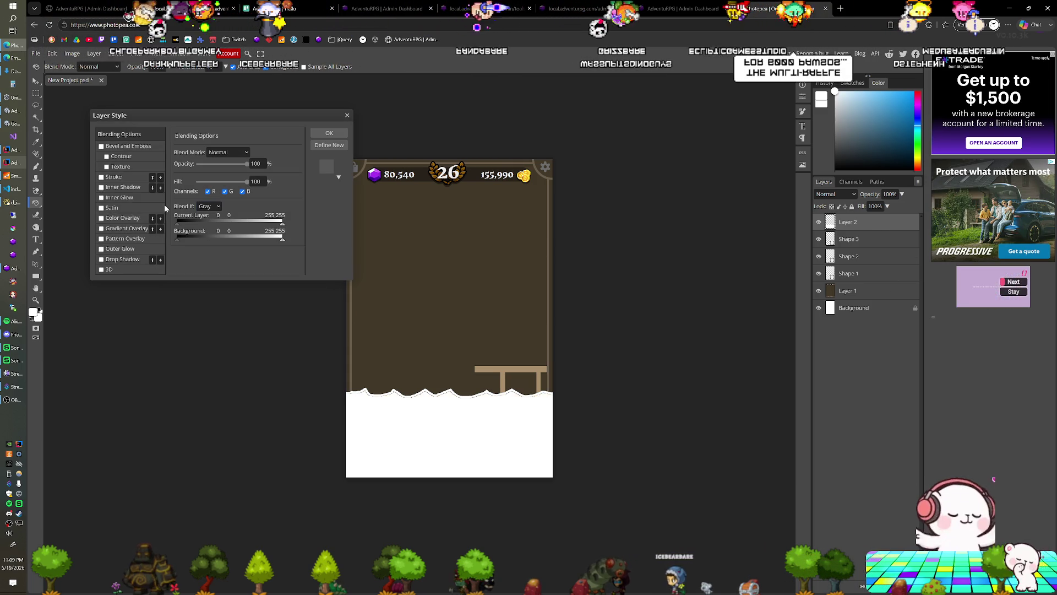
pyautogui.click(101, 217)
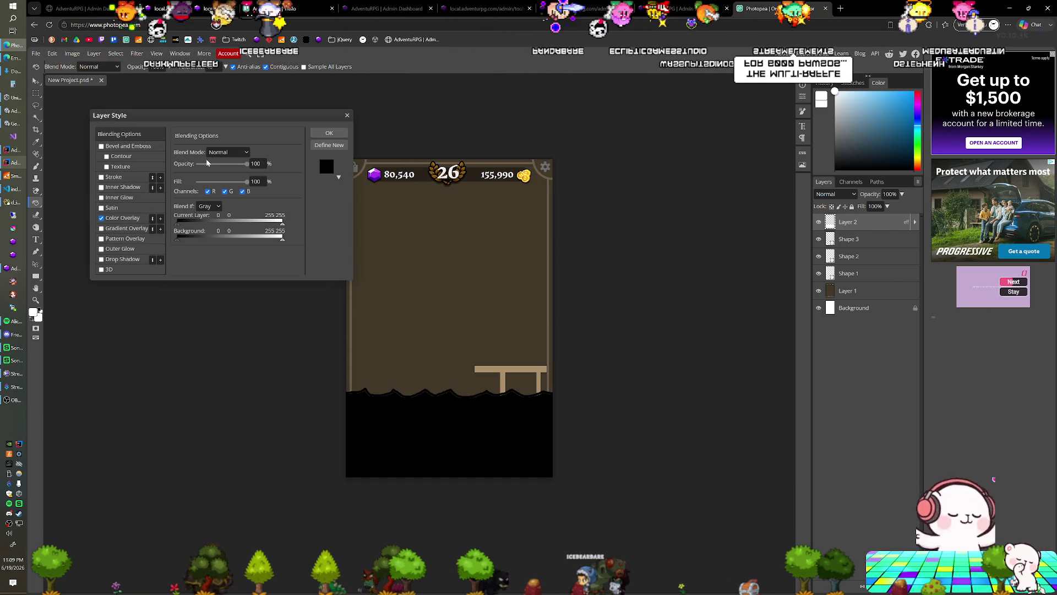
pyautogui.click(123, 218)
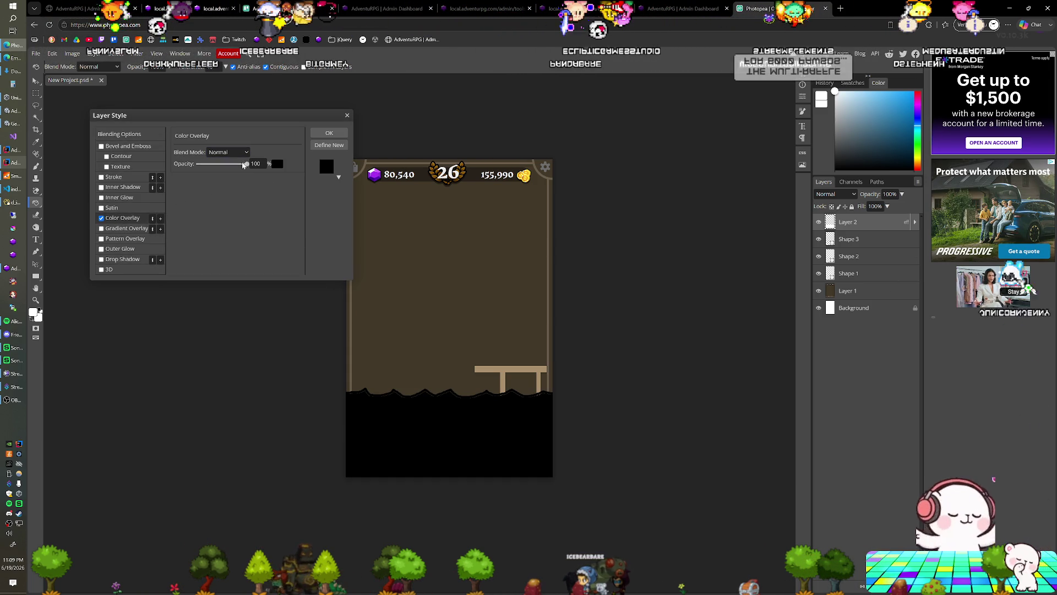
pyautogui.click(276, 164)
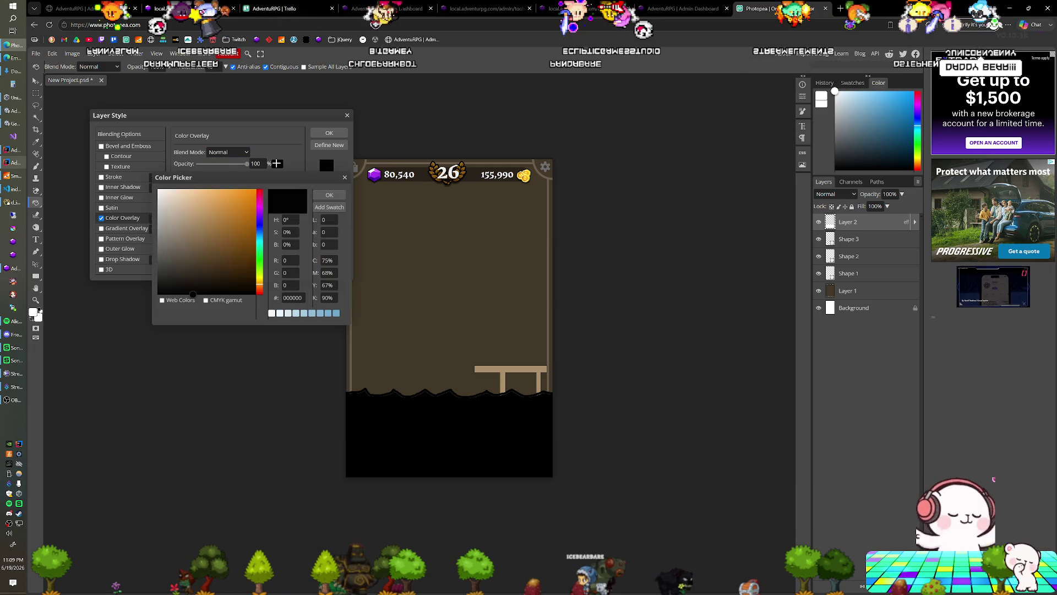
pyautogui.click(261, 236)
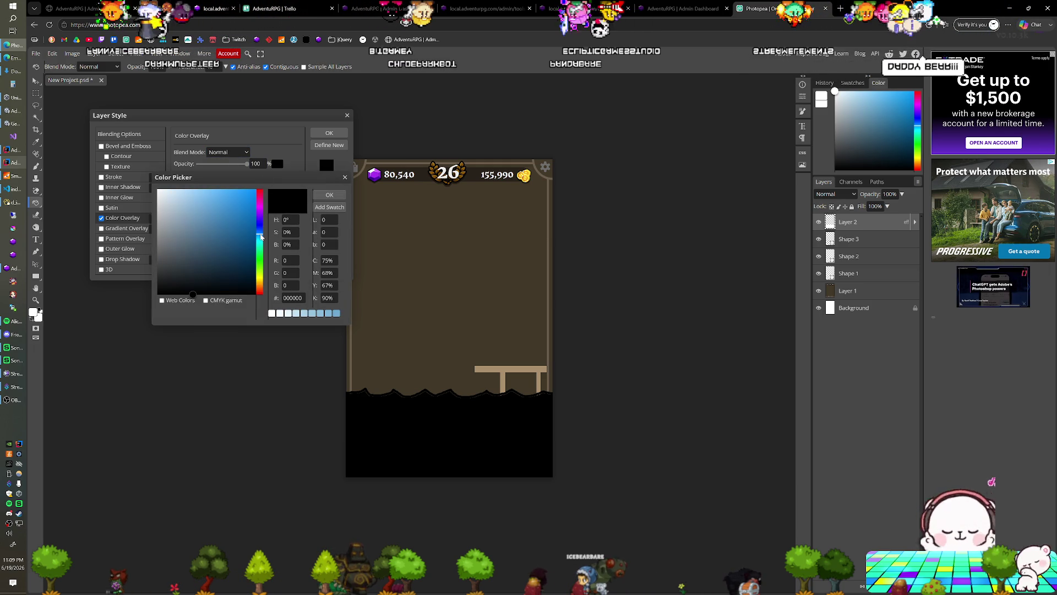
pyautogui.moveTo(231, 220); pyautogui.dragTo(218, 207)
pyautogui.click(218, 208)
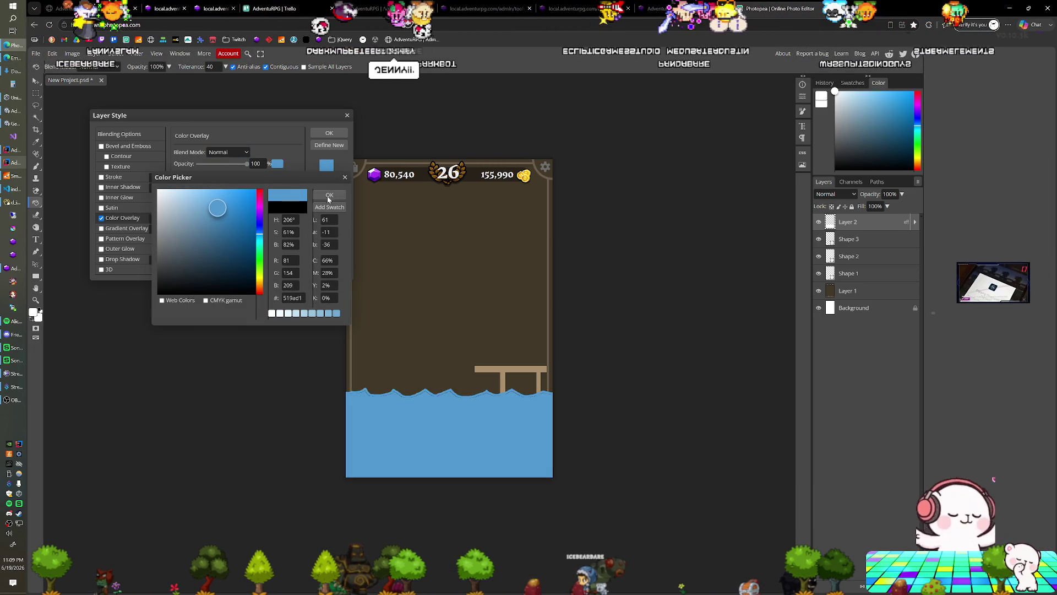
pyautogui.click(328, 197)
pyautogui.click(329, 133)
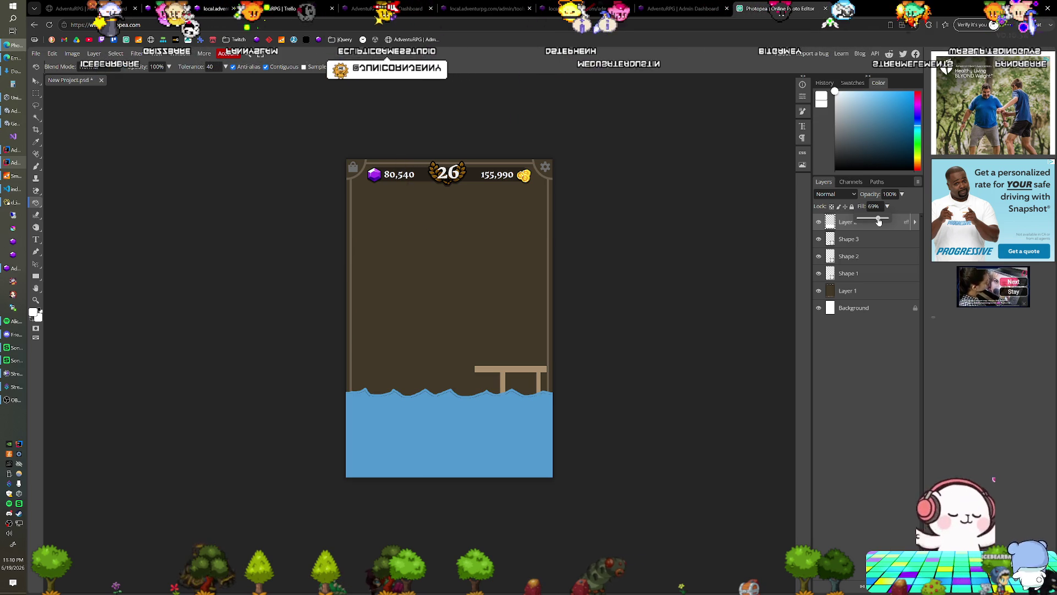
# Set Layer 2 to about 71% opacity, delete the water from the bottom menu strip, switch to the game
pyautogui.moveTo(904, 206); pyautogui.dragTo(891, 210)
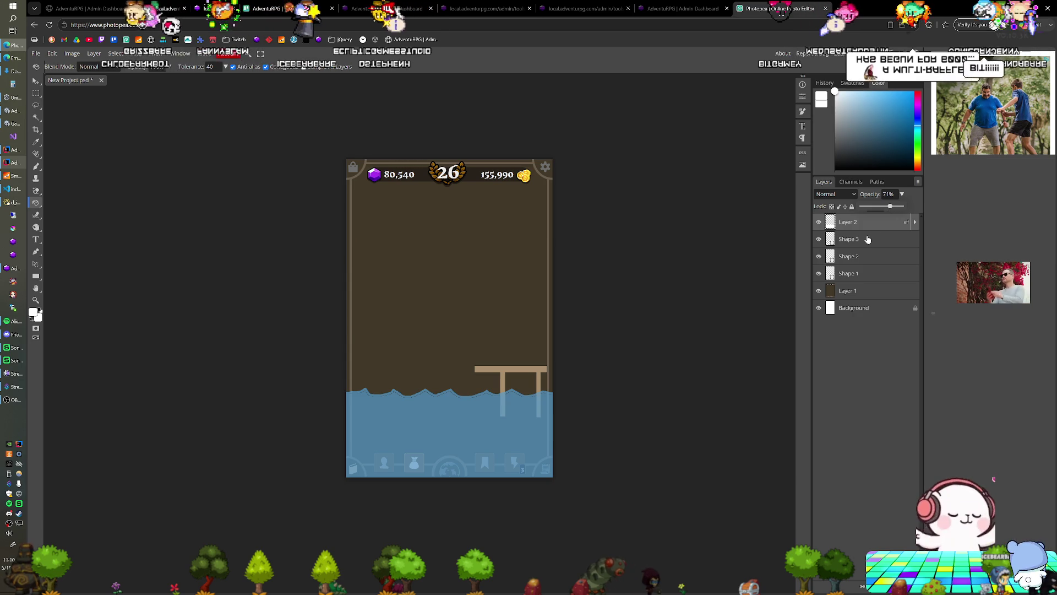
pyautogui.click(35, 93)
pyautogui.moveTo(579, 481); pyautogui.dragTo(322, 438)
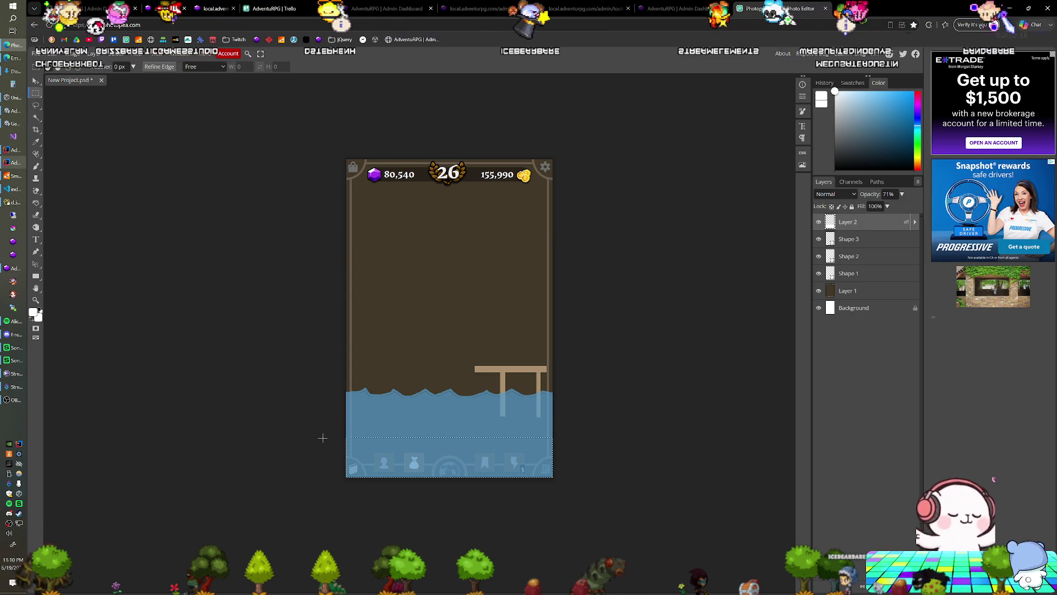
pyautogui.press('Delete')
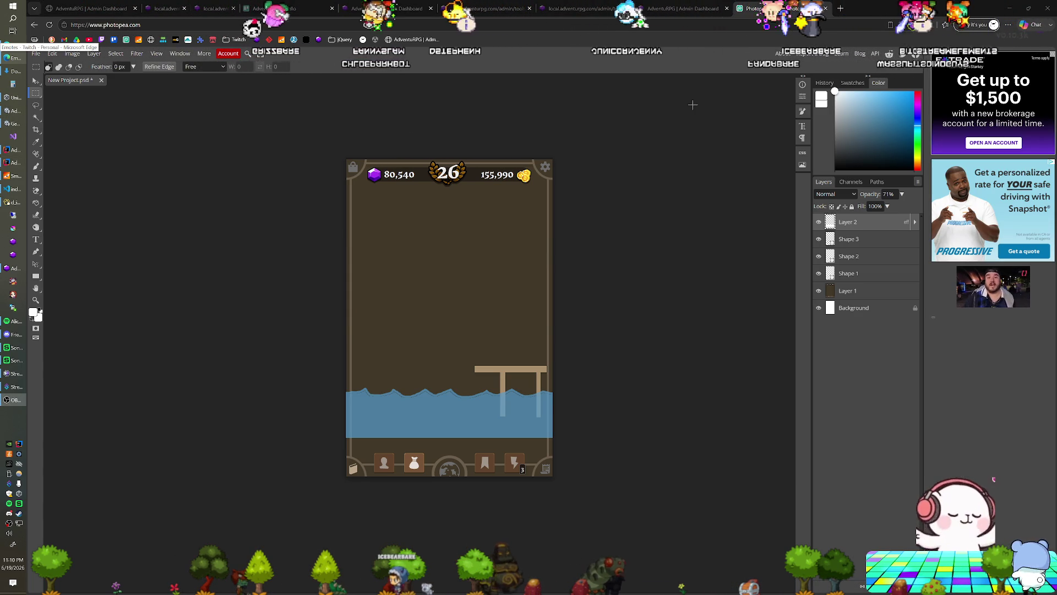
pyautogui.click(12, 56)
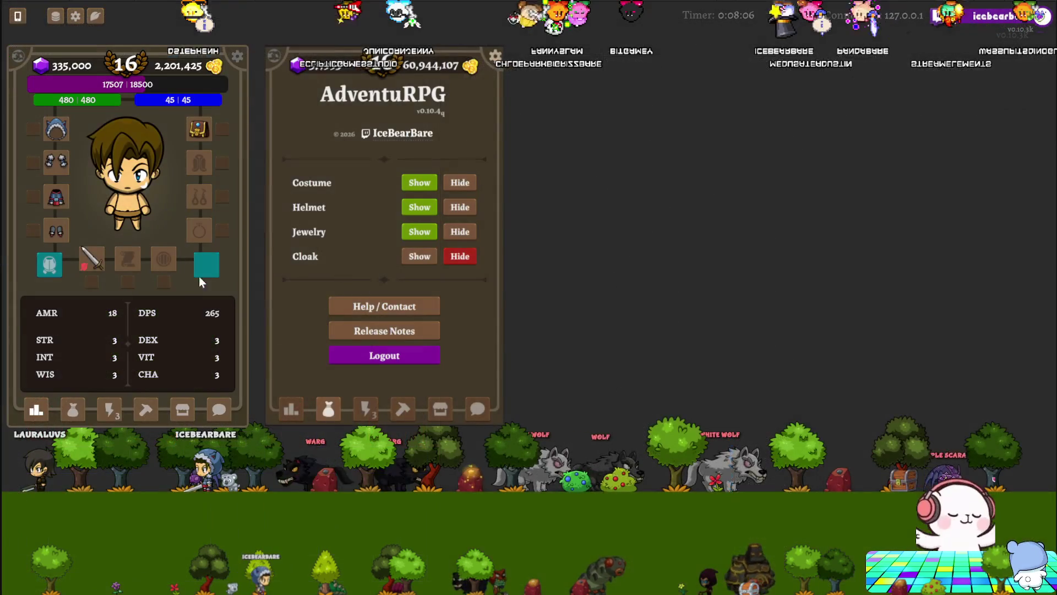
# Show the inventory in the character panel, then close the character and settings panels
pyautogui.click(112, 411)
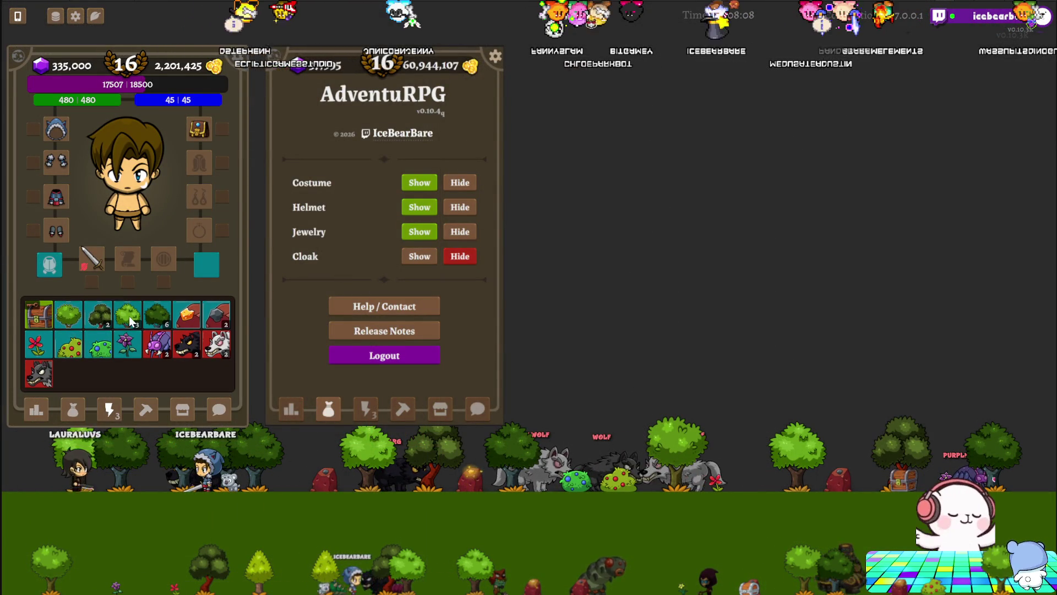
pyautogui.click(55, 16)
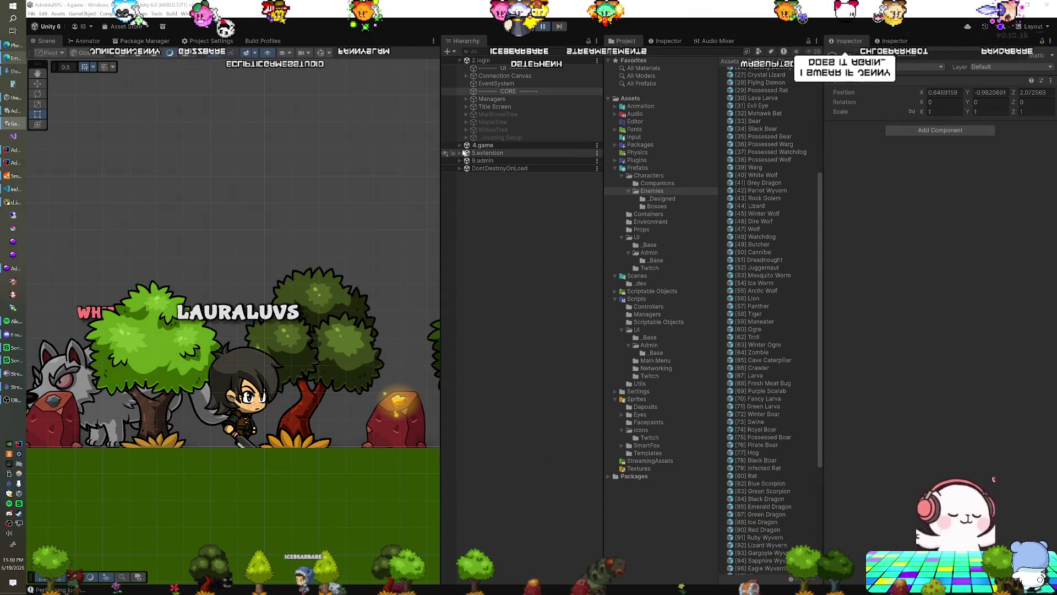
# Deactivate all spawned monsters, trees and chest under 4.game, and hide the other player
pyautogui.click(461, 145)
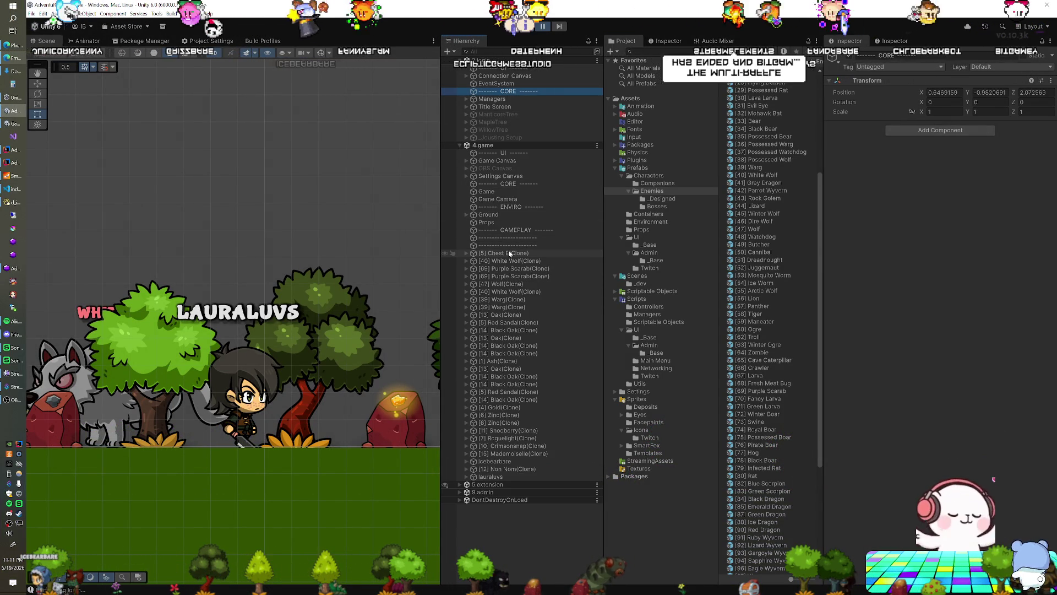
pyautogui.click(509, 254)
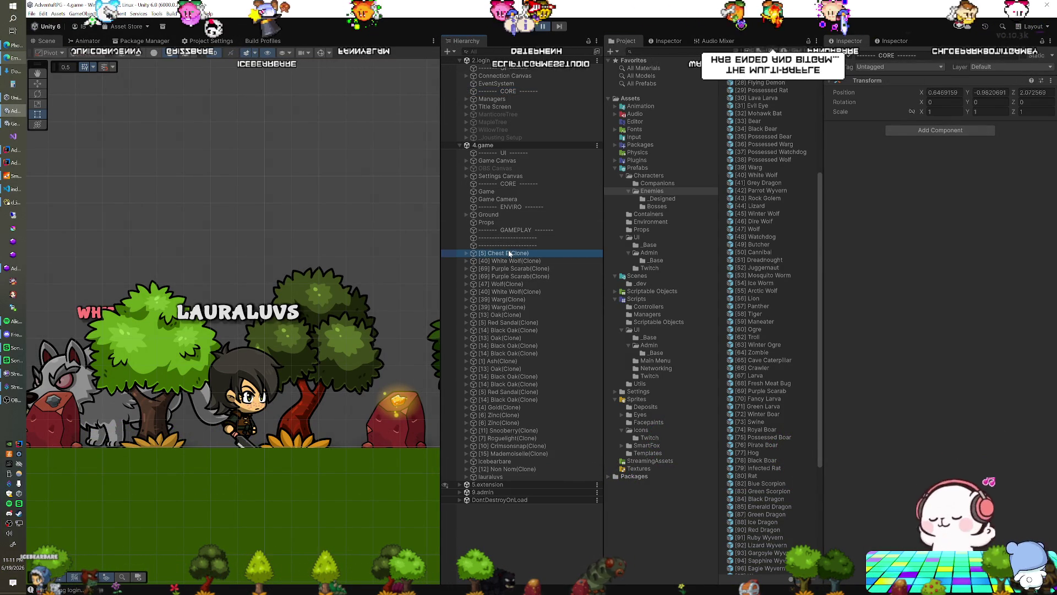
pyautogui.keyDown('shift'); pyautogui.click(507, 466); pyautogui.keyUp('shift')
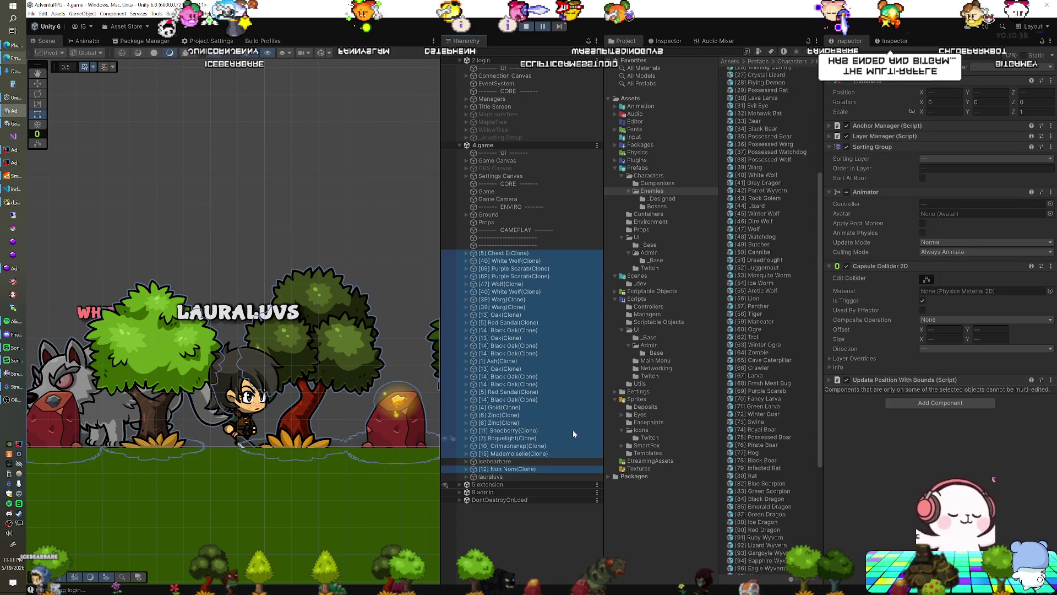
pyautogui.click(848, 59)
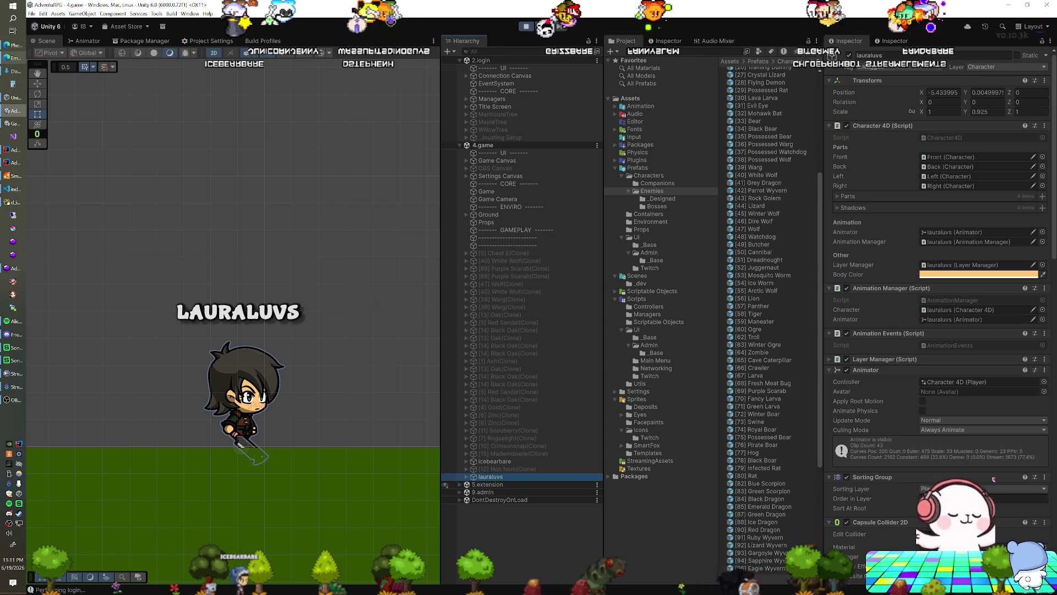
pyautogui.click(850, 55)
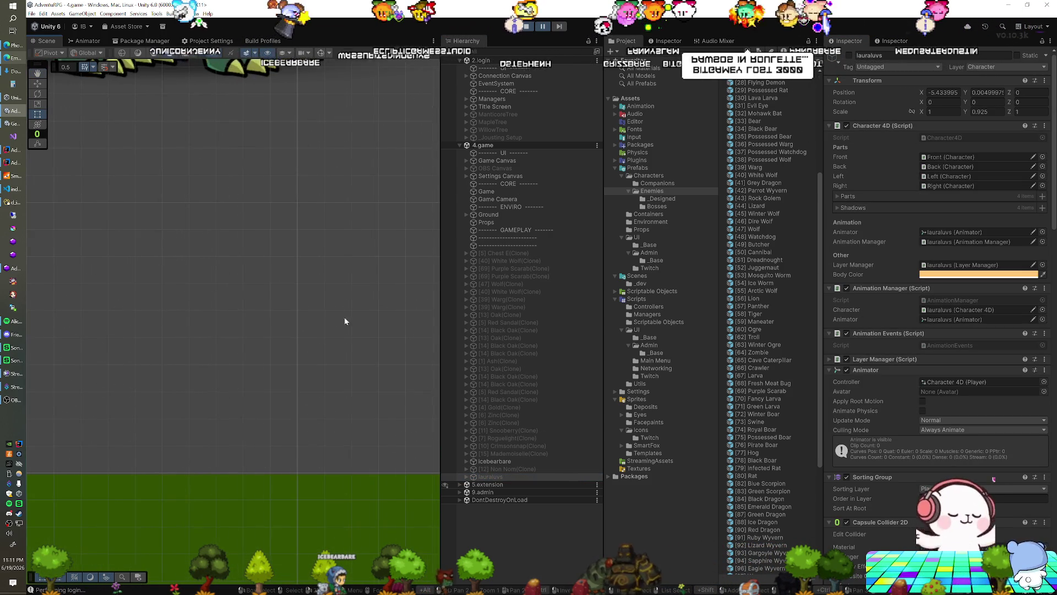
# Scale the blue-hooded character to about 2.7 and deactivate the Ground object
pyautogui.moveTo(342, 288); pyautogui.dragTo(278, 301)
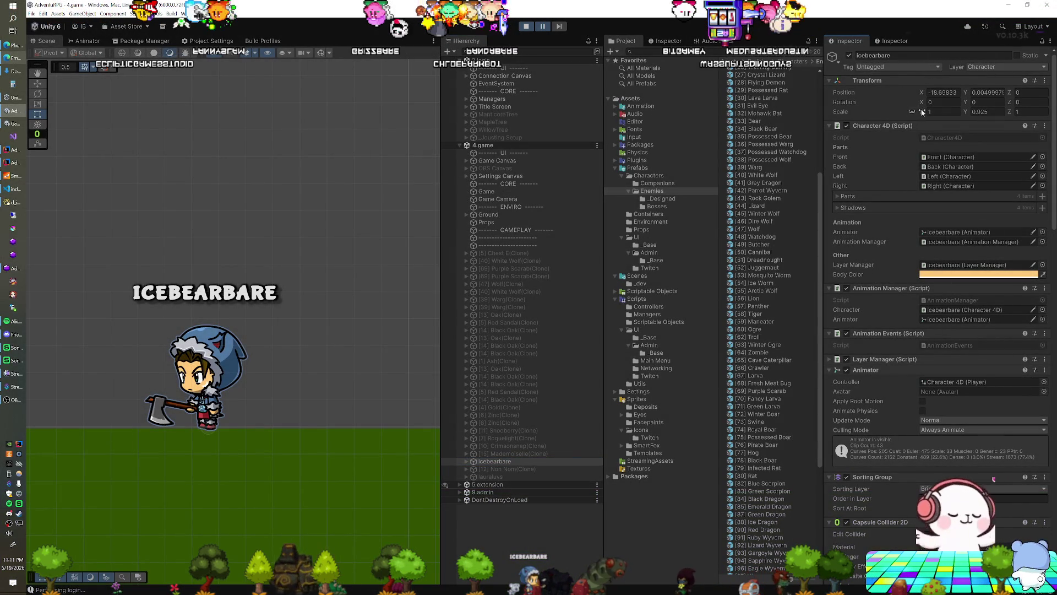
pyautogui.moveTo(922, 111); pyautogui.dragTo(950, 104)
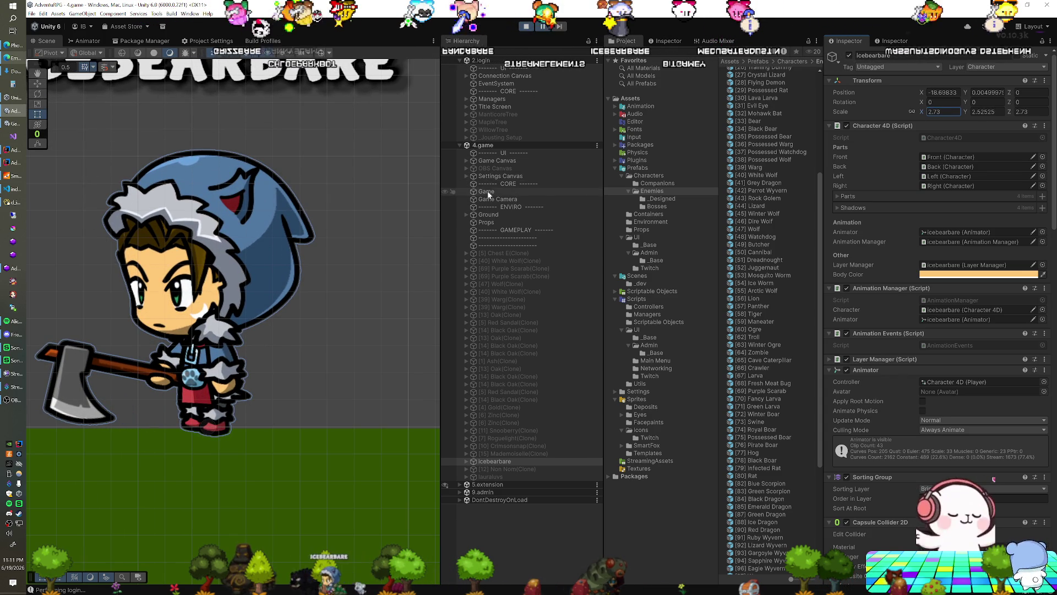
pyautogui.click(488, 213)
pyautogui.click(849, 55)
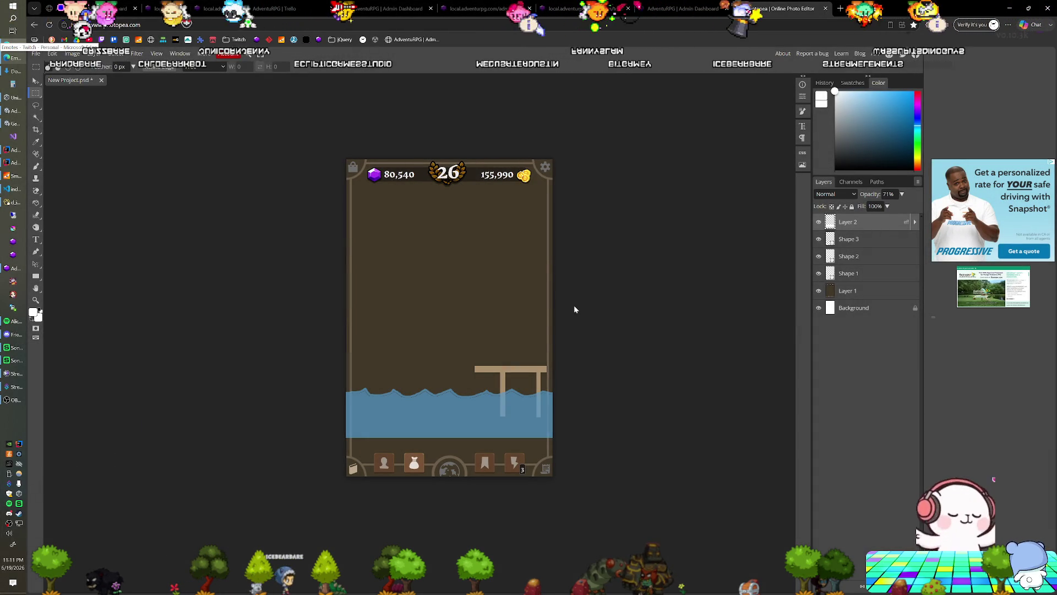
# Paste the game screenshot as a new layer and position the character over the canvas
pyautogui.hotkey('ctrl', 'v')
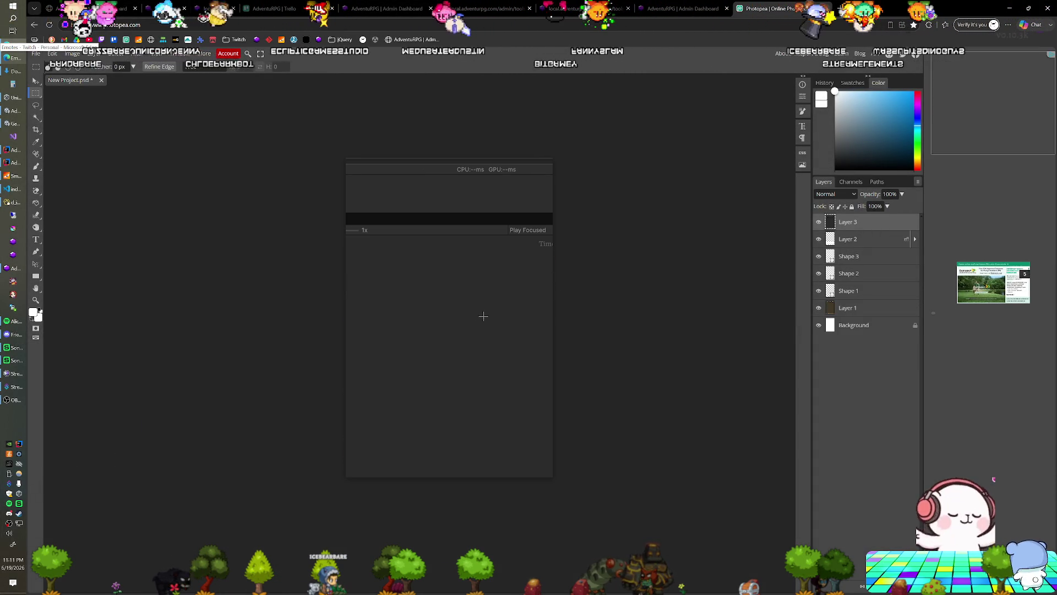
pyautogui.moveTo(446, 353); pyautogui.dragTo(564, 303)
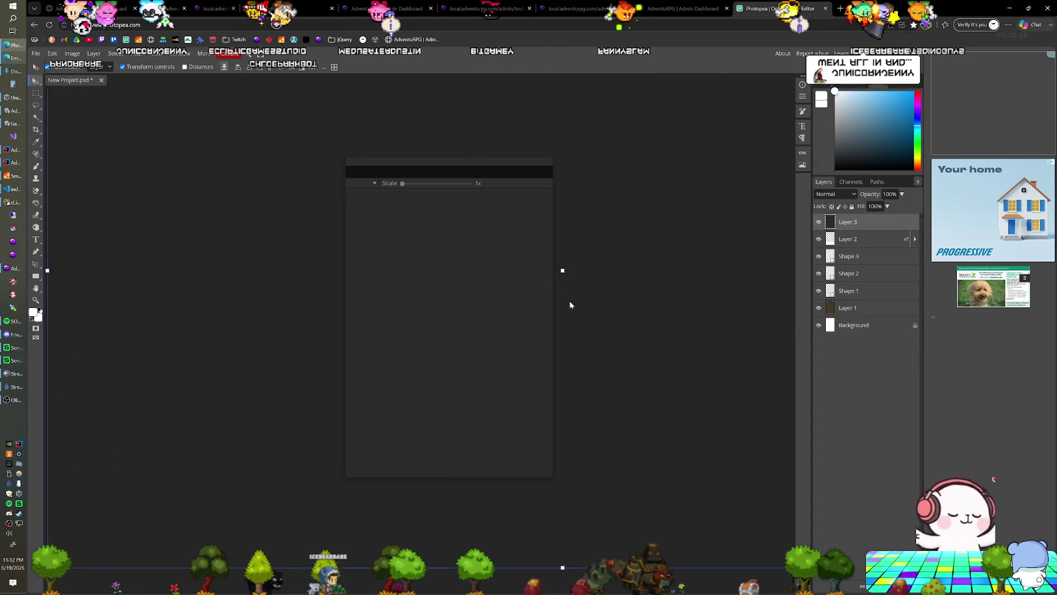
pyautogui.moveTo(457, 352)
pyautogui.mouseDown()
pyautogui.moveTo(533, 281)
pyautogui.moveTo(508, 306)
pyautogui.mouseUp()
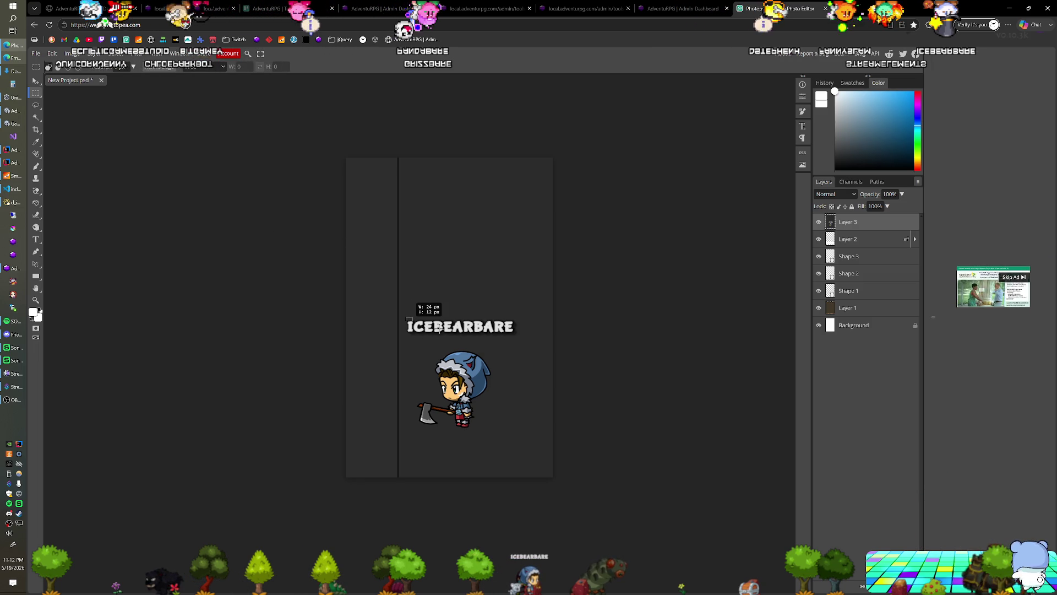
# Delete the character's name label and Magic-Erase the dark background around it
pyautogui.moveTo(498, 332); pyautogui.dragTo(519, 337)
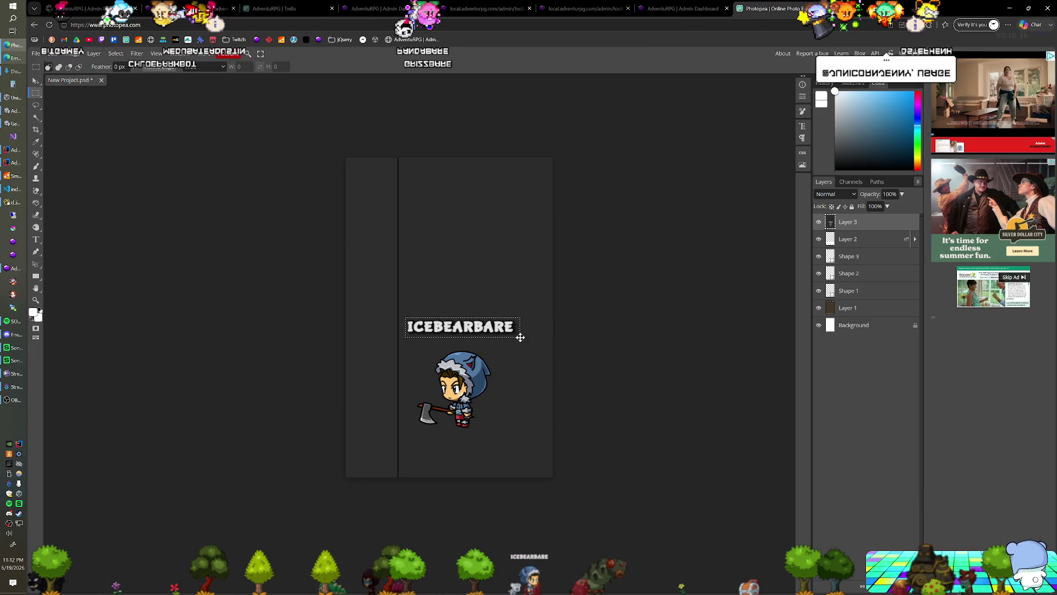
pyautogui.hotkey('ctrl', 'a')
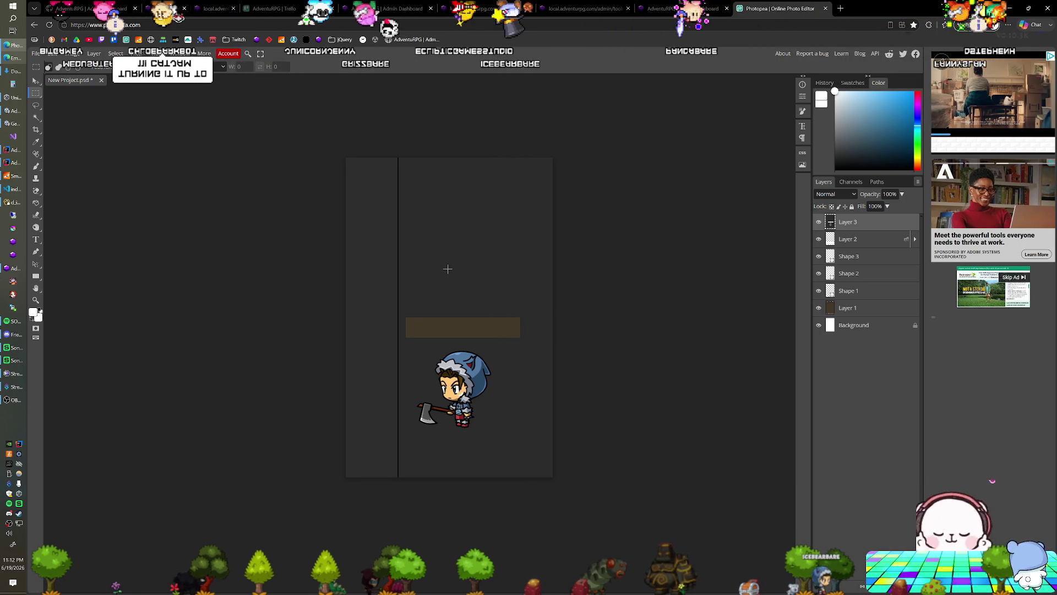
pyautogui.press('e')
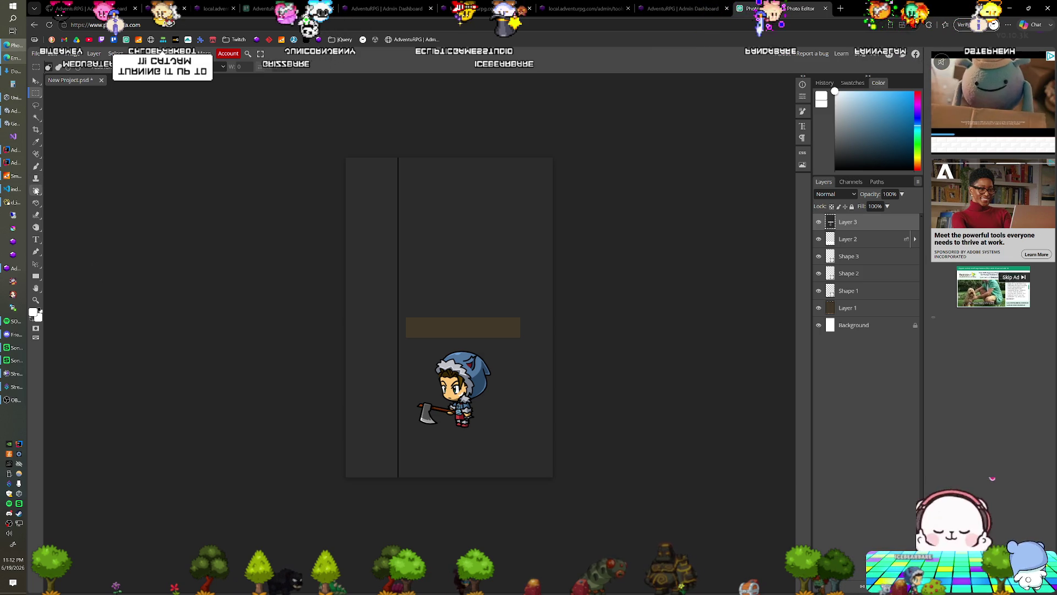
pyautogui.click(485, 262)
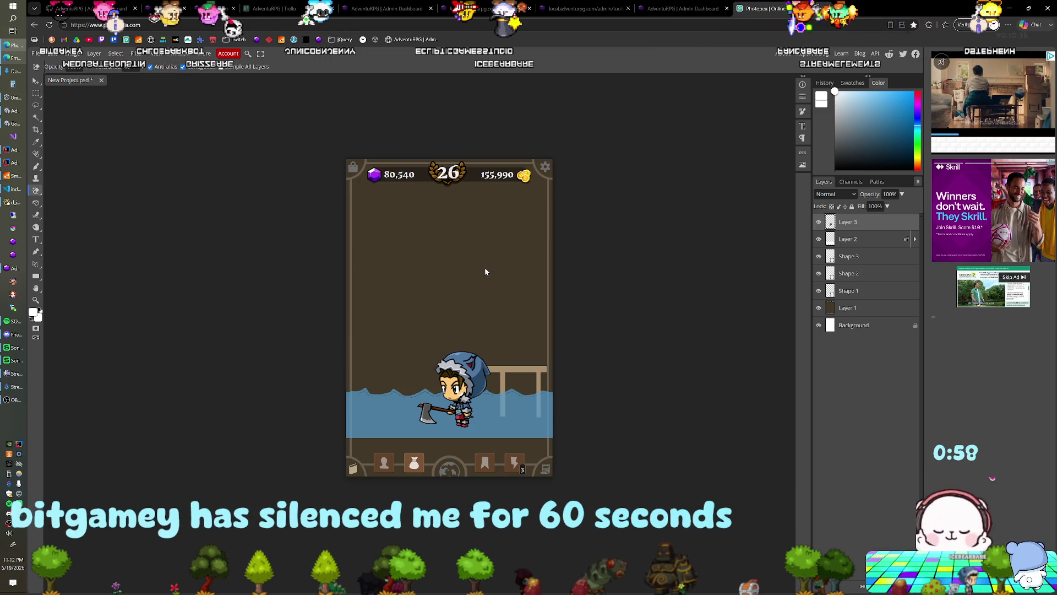
# Undo a stray move, then cut the character out and paste it onto its own layer
pyautogui.press('v')
pyautogui.moveTo(473, 391); pyautogui.dragTo(514, 321)
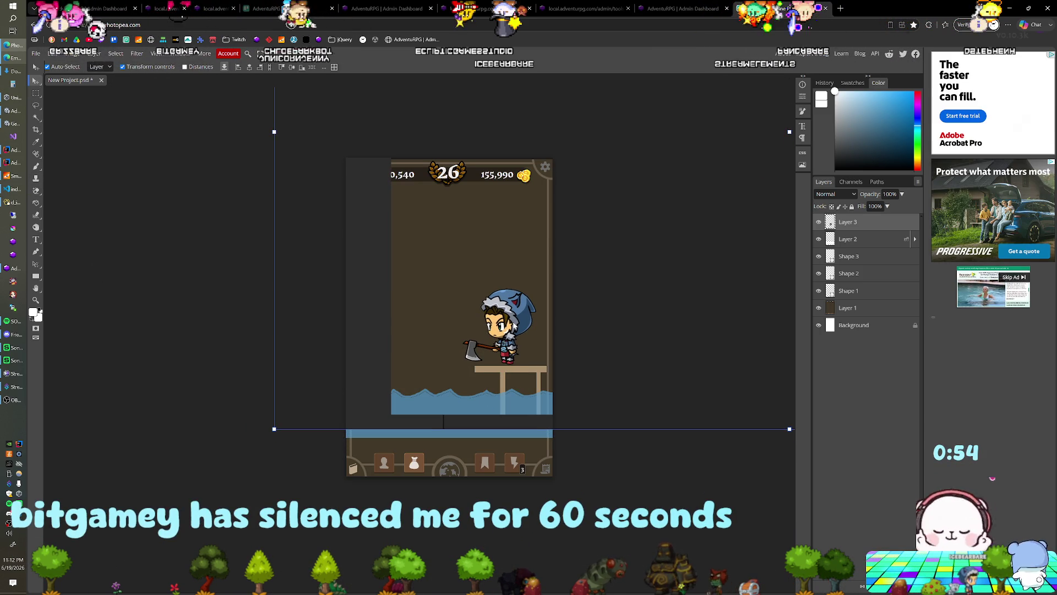
pyautogui.hotkey('ctrl', 'z')
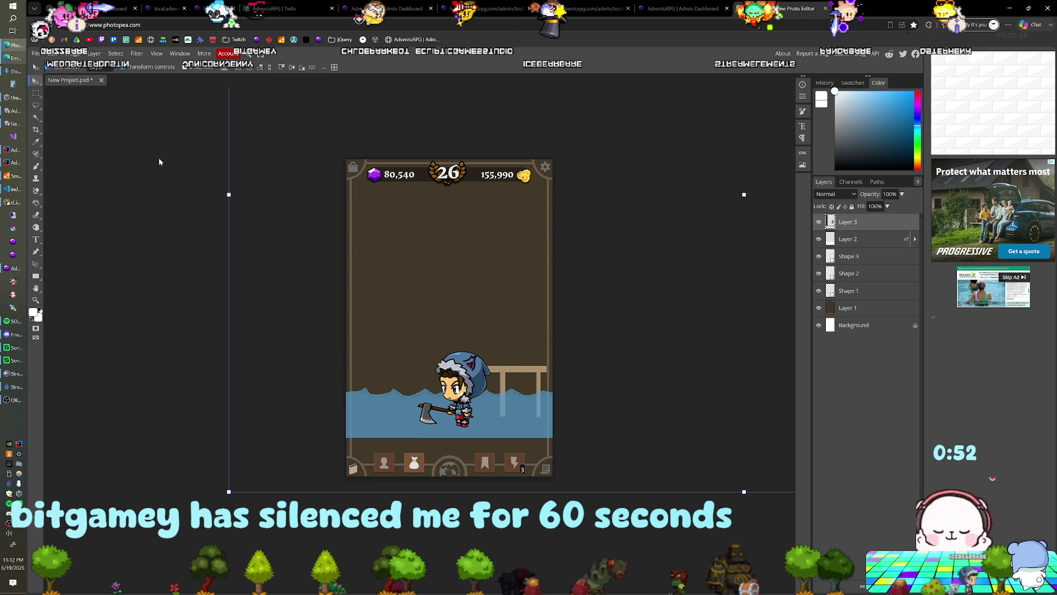
pyautogui.click(36, 96)
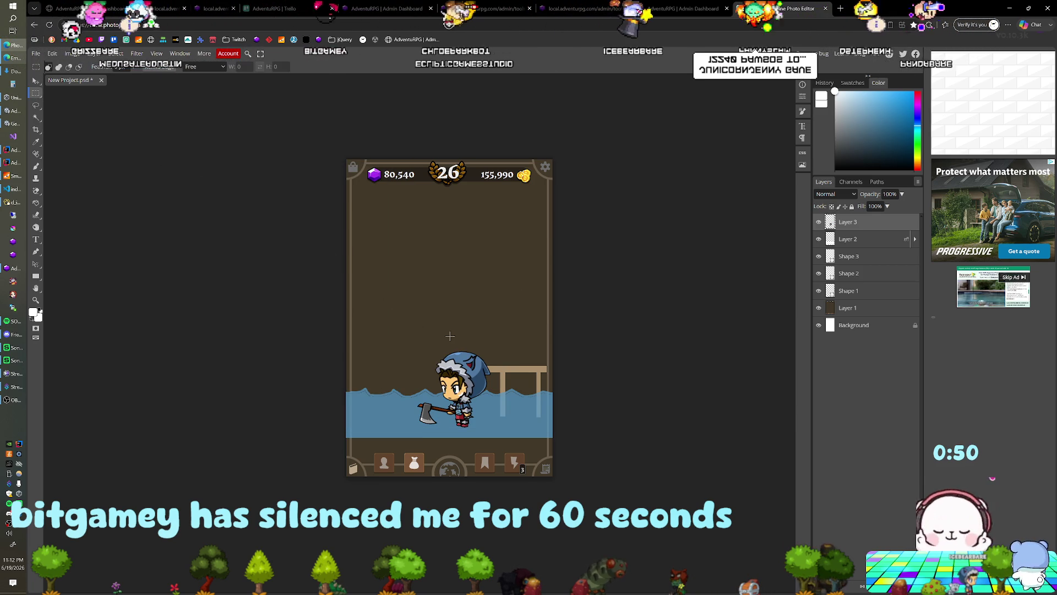
pyautogui.moveTo(400, 333); pyautogui.dragTo(499, 439)
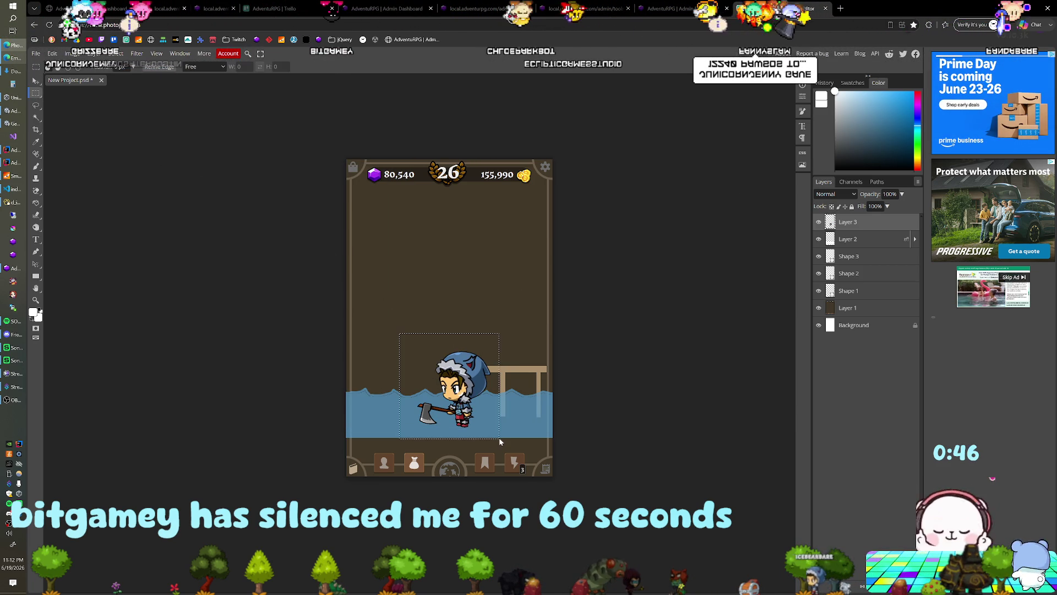
pyautogui.press('Delete')
pyautogui.hotkey('ctrl', 'v')
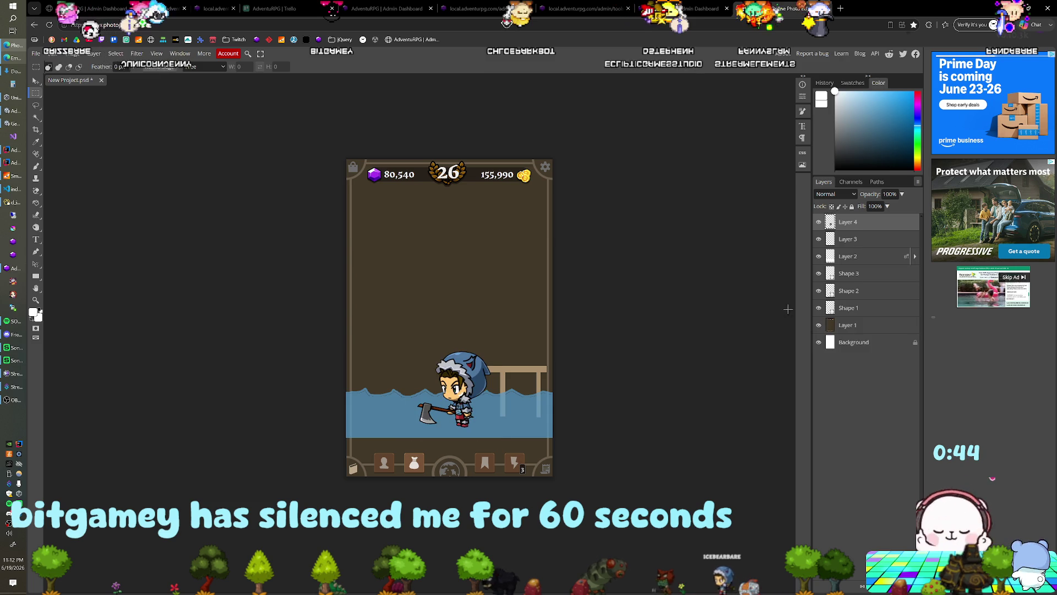
# Move the character layer up onto the wooden dock and scale it down to fit
pyautogui.click(859, 238)
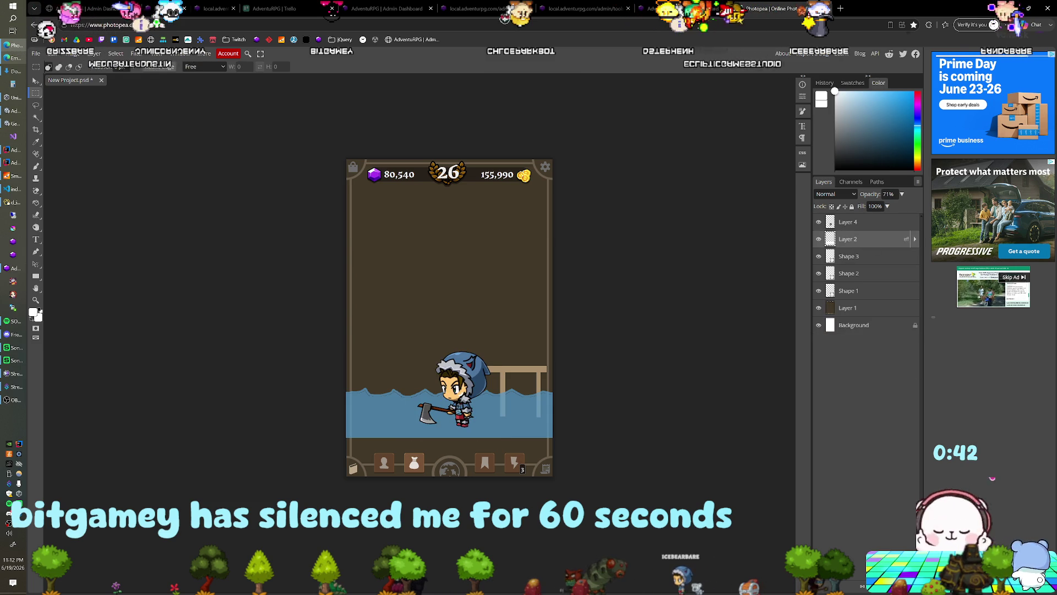
pyautogui.press('v')
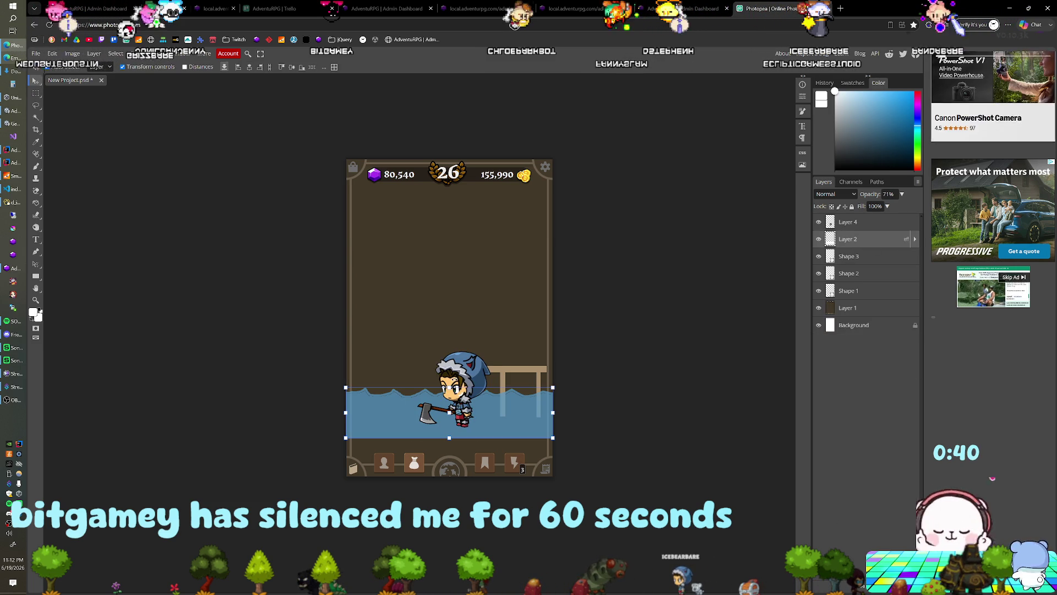
pyautogui.click(826, 226)
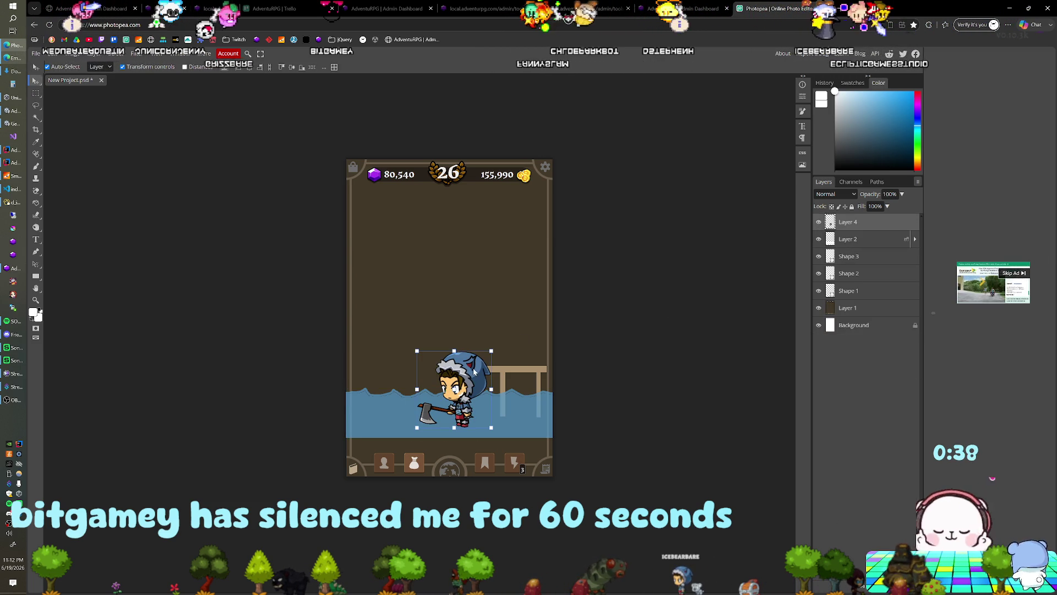
pyautogui.moveTo(486, 362); pyautogui.dragTo(519, 310)
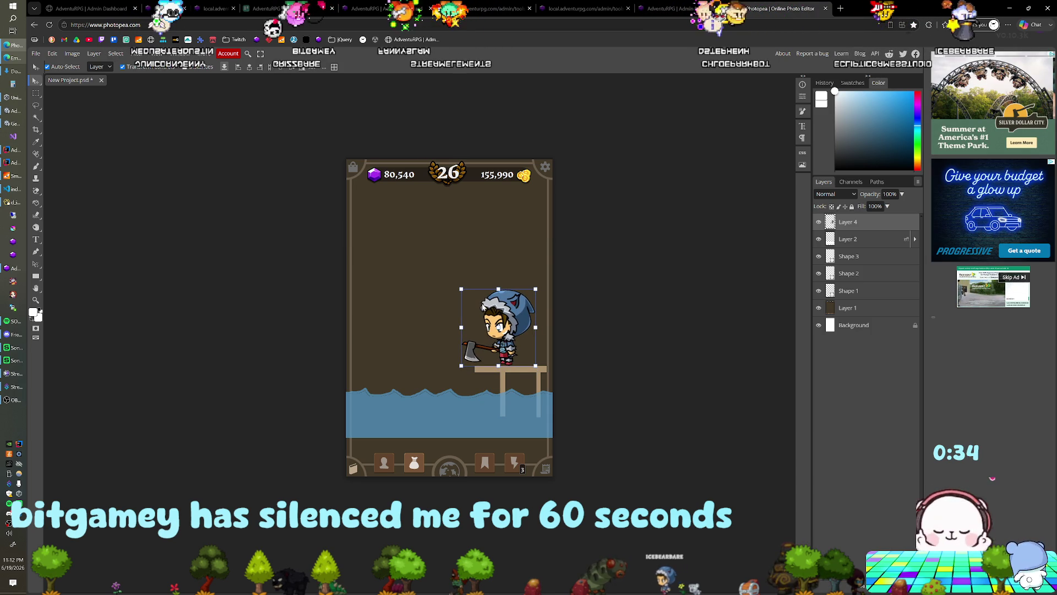
pyautogui.moveTo(461, 289)
pyautogui.mouseDown()
pyautogui.moveTo(516, 351)
pyautogui.moveTo(493, 348)
pyautogui.mouseUp()
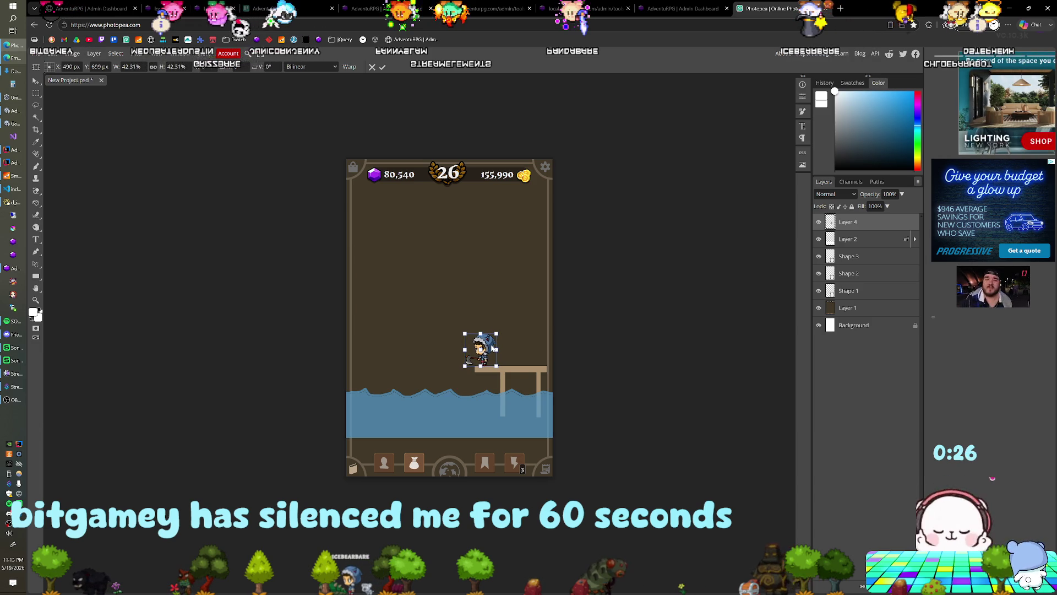
pyautogui.press('Return')
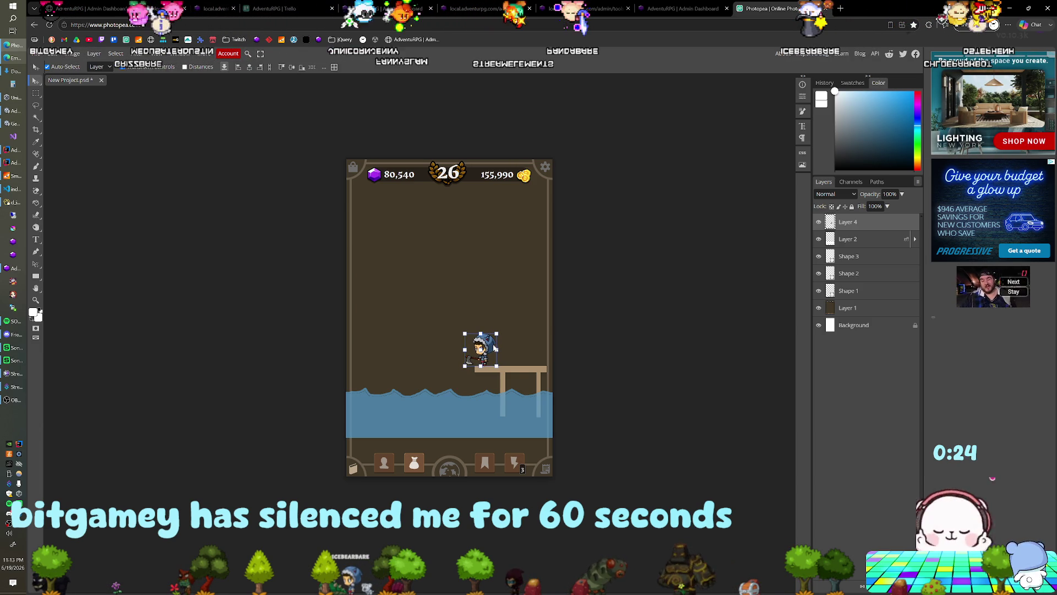
pyautogui.scroll(3, 475, 371)
pyautogui.scroll(2, 471, 378)
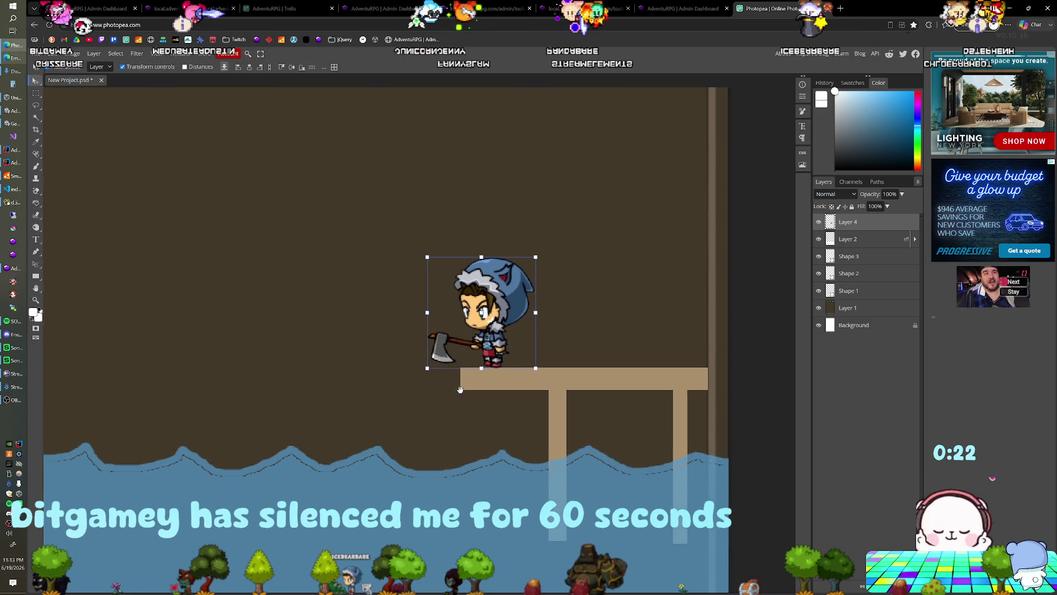
pyautogui.scroll(1, 460, 393)
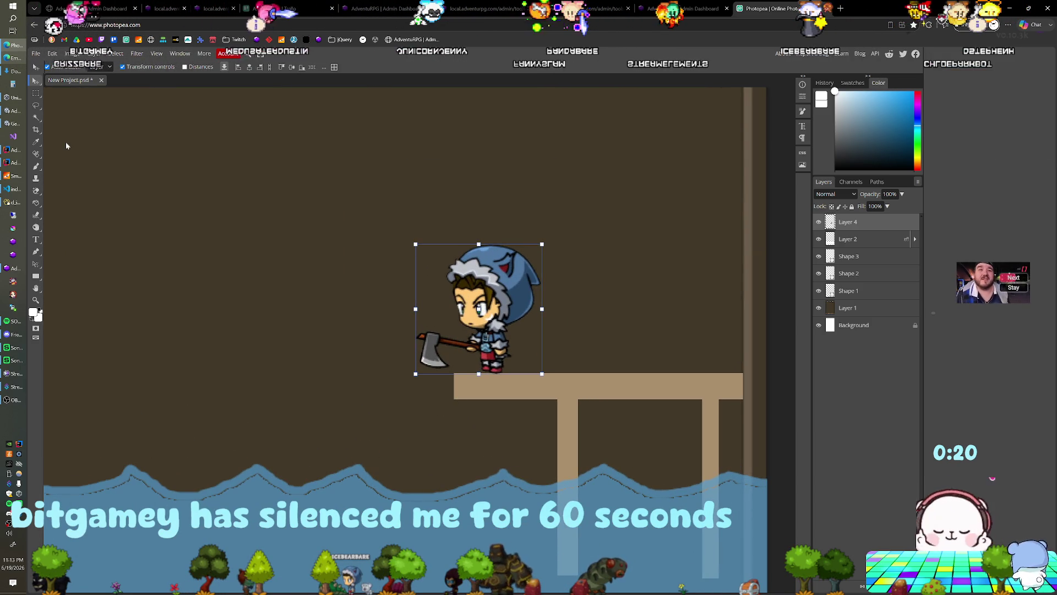
# Erase the axe blade, lasso a short handle piece and copy it to new Layer 5 via Ctrl+J
pyautogui.press('e')
pyautogui.moveTo(425, 343); pyautogui.dragTo(441, 362)
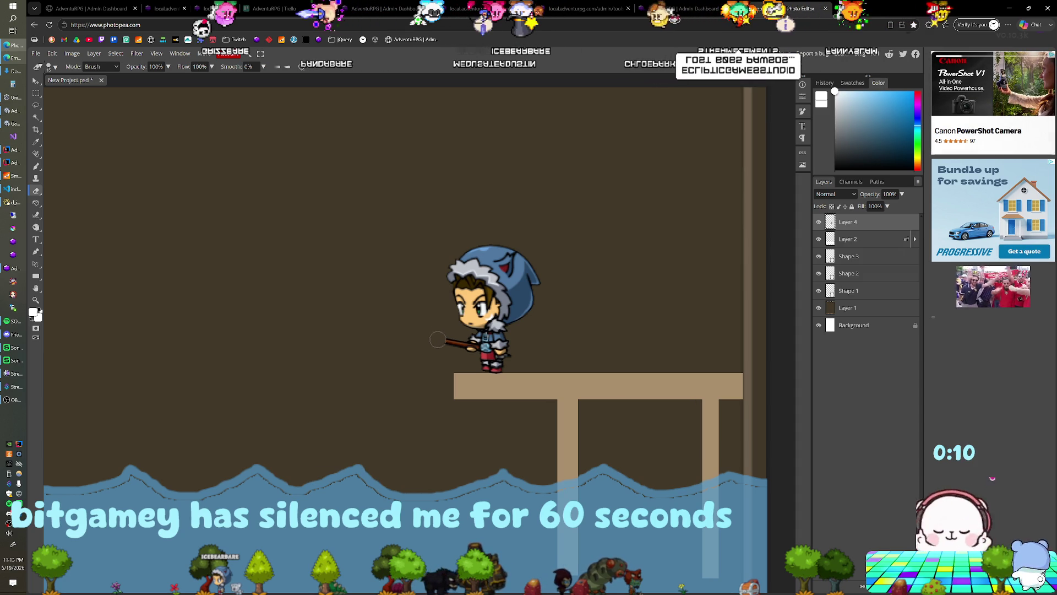
pyautogui.click(33, 98)
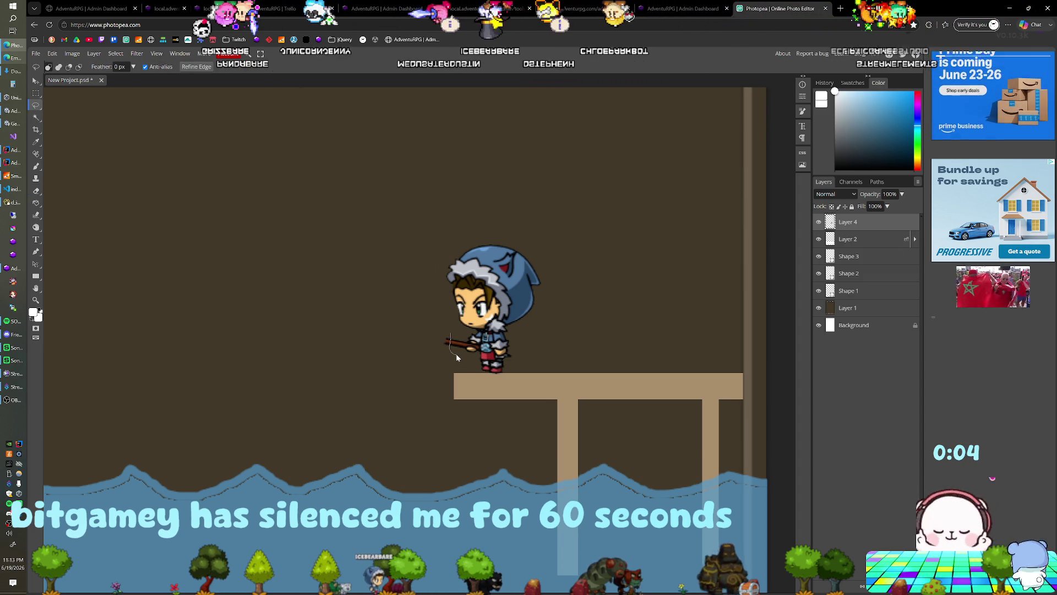
pyautogui.moveTo(459, 350); pyautogui.dragTo(463, 345)
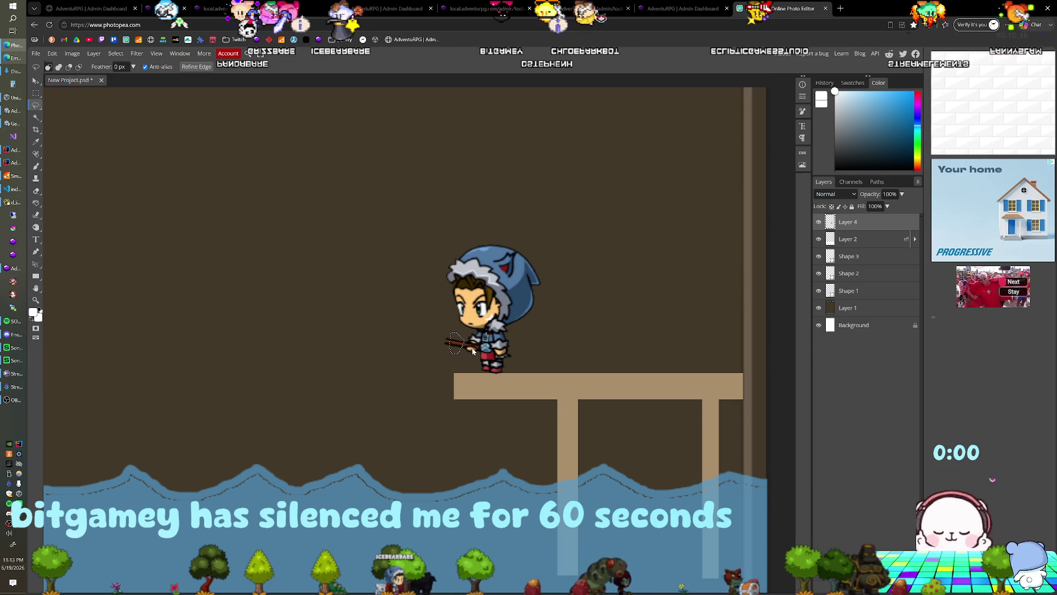
pyautogui.hotkey('ctrl', 'j')
pyautogui.press('v')
pyautogui.hotkey('ctrl', 't')
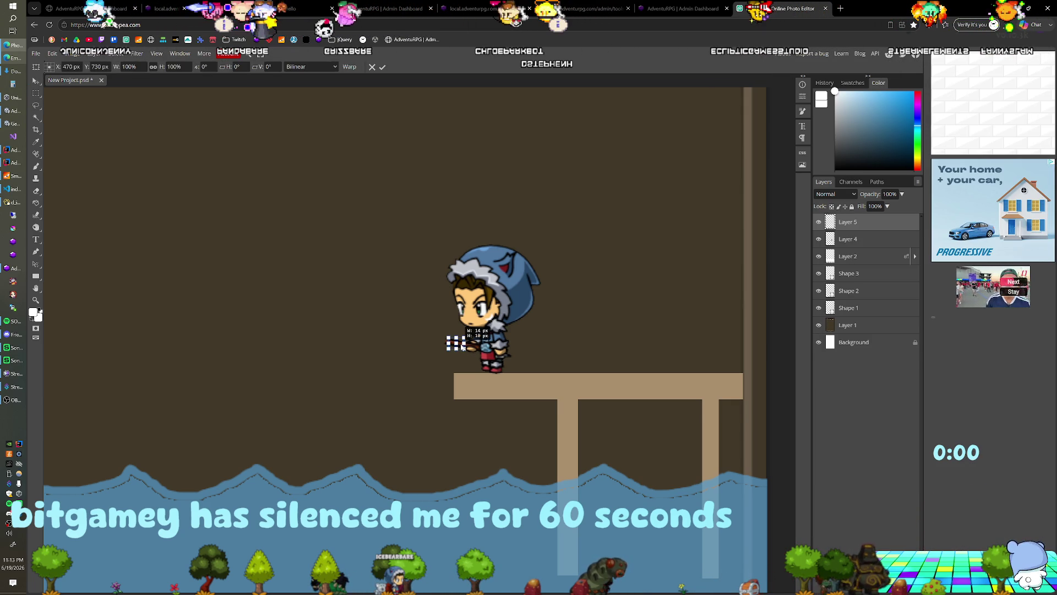
pyautogui.press('Return')
pyautogui.scroll(1, 464, 358)
pyautogui.scroll(3, 465, 358)
pyautogui.scroll(1, 465, 357)
# Paste handle-piece copies and line them up leftward end to end to lengthen the stick
pyautogui.moveTo(413, 303); pyautogui.dragTo(390, 301)
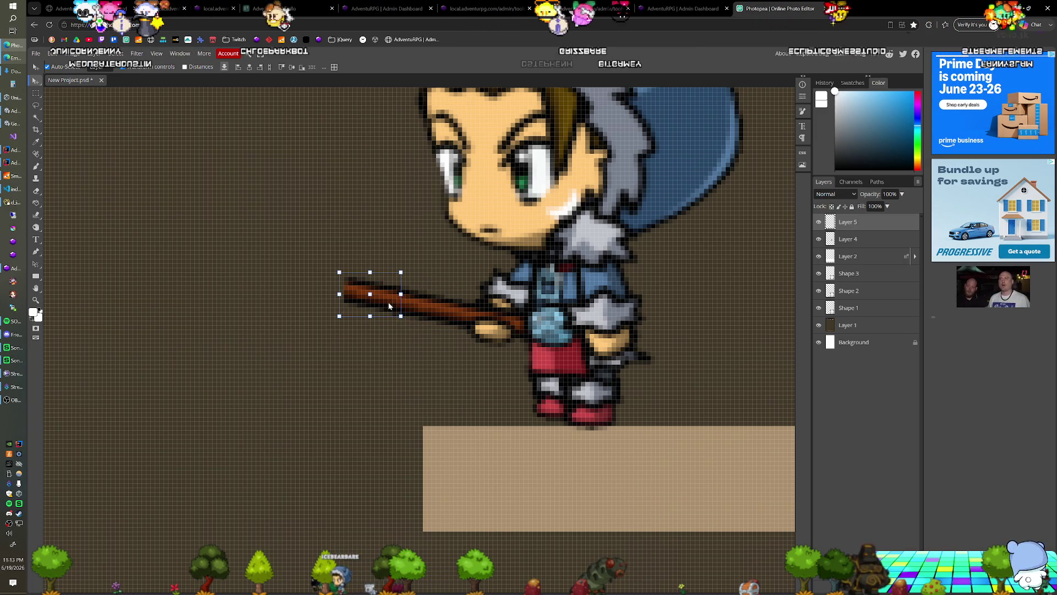
pyautogui.hotkey('ctrl', 'v')
pyautogui.moveTo(448, 323); pyautogui.dragTo(393, 313)
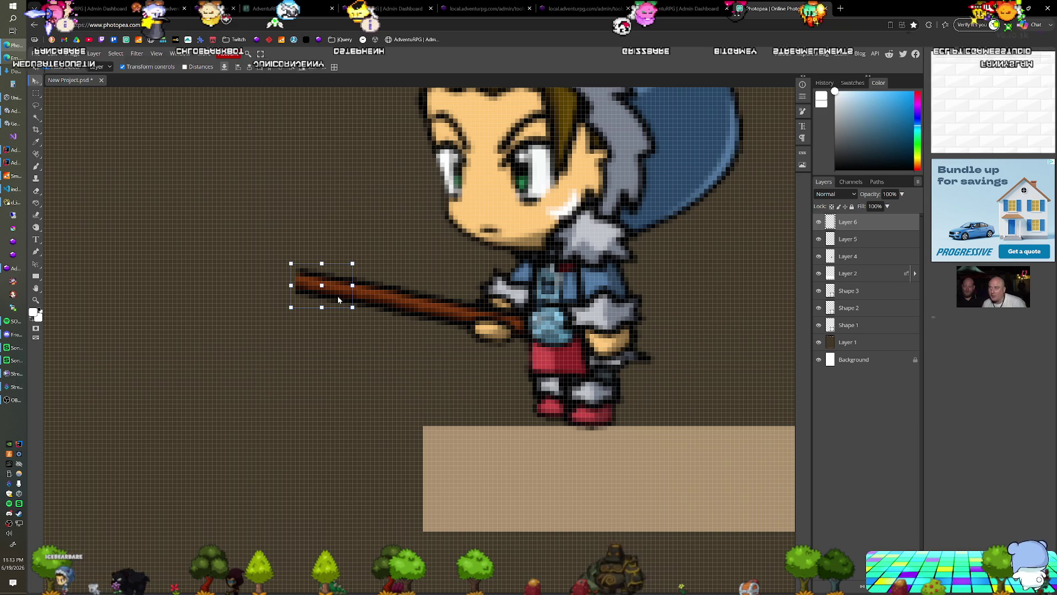
pyautogui.moveTo(296, 348); pyautogui.dragTo(422, 378)
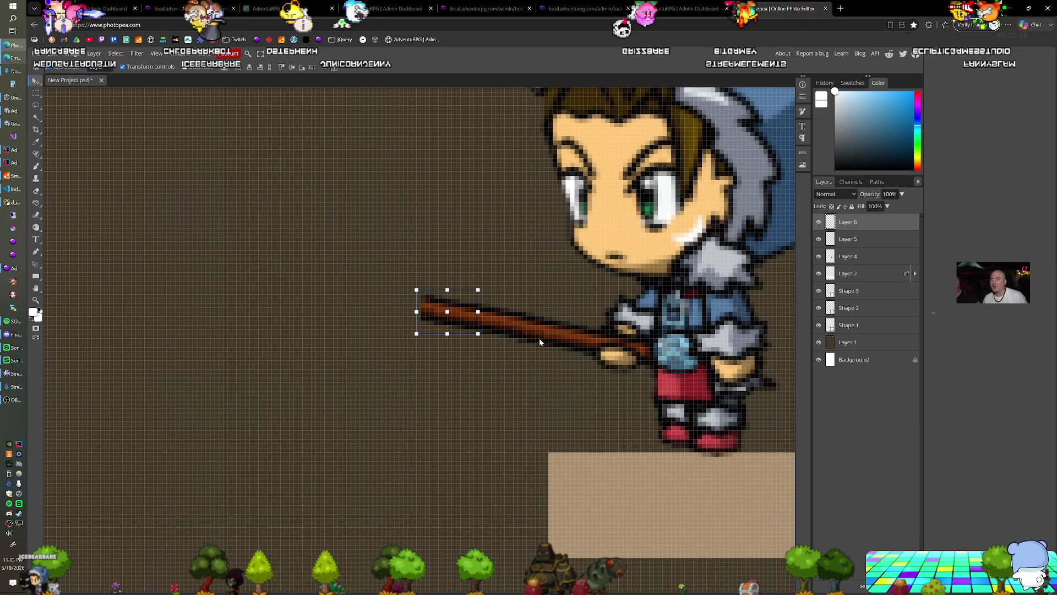
pyautogui.moveTo(563, 340)
pyautogui.mouseDown()
pyautogui.moveTo(411, 306)
pyautogui.moveTo(521, 329)
pyautogui.mouseUp()
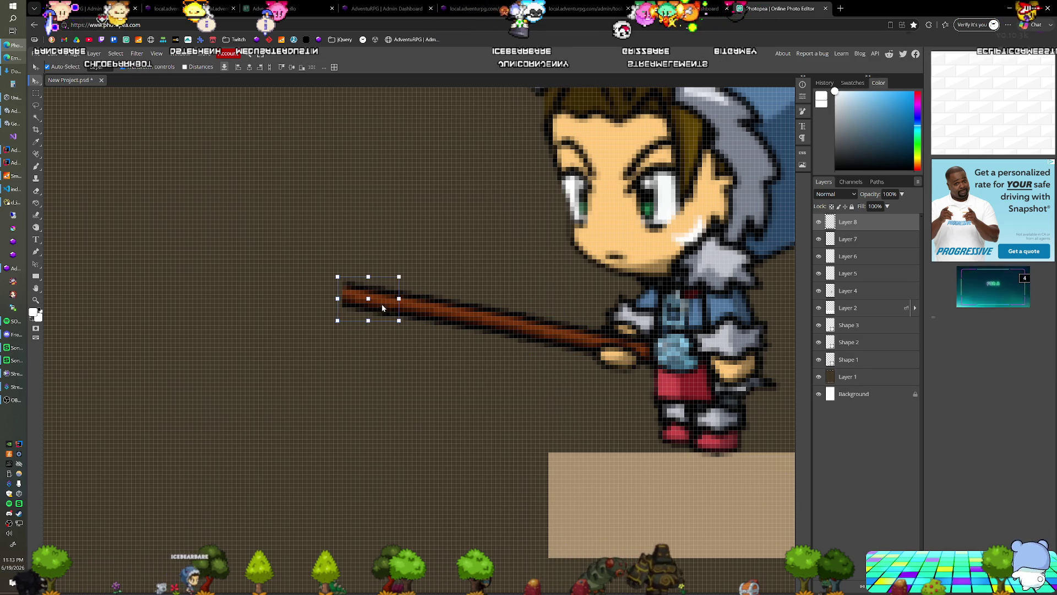
pyautogui.moveTo(382, 305); pyautogui.dragTo(364, 302)
pyautogui.keyDown('alt'); pyautogui.moveTo(428, 313); pyautogui.dragTo(311, 298); pyautogui.keyUp('alt')
pyautogui.keyDown('alt'); pyautogui.moveTo(487, 325); pyautogui.dragTo(262, 284); pyautogui.keyUp('alt')
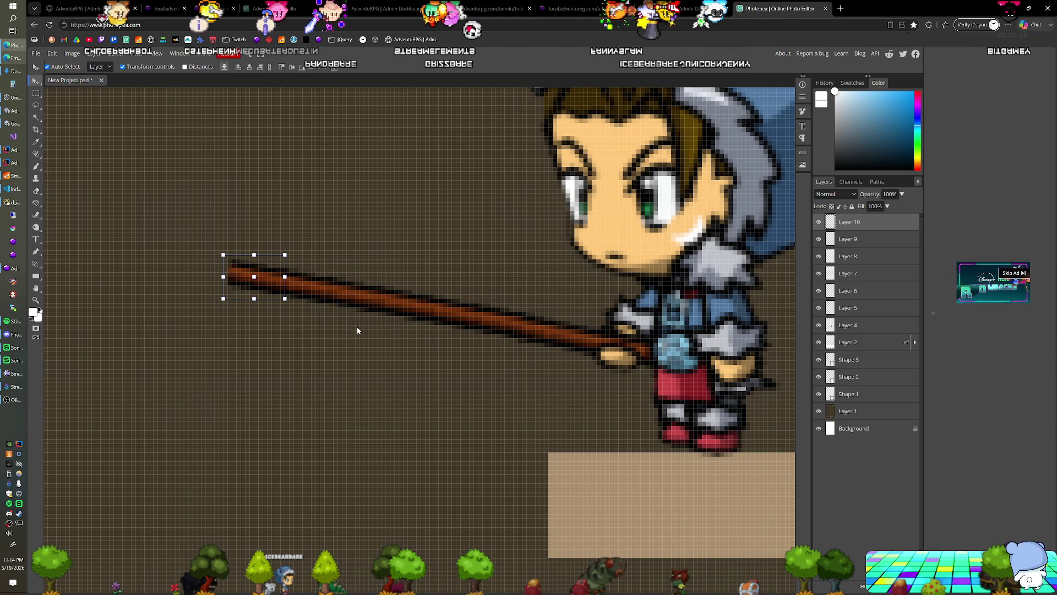
pyautogui.scroll(-2, 358, 326)
pyautogui.scroll(-4, 358, 327)
pyautogui.scroll(-1, 358, 328)
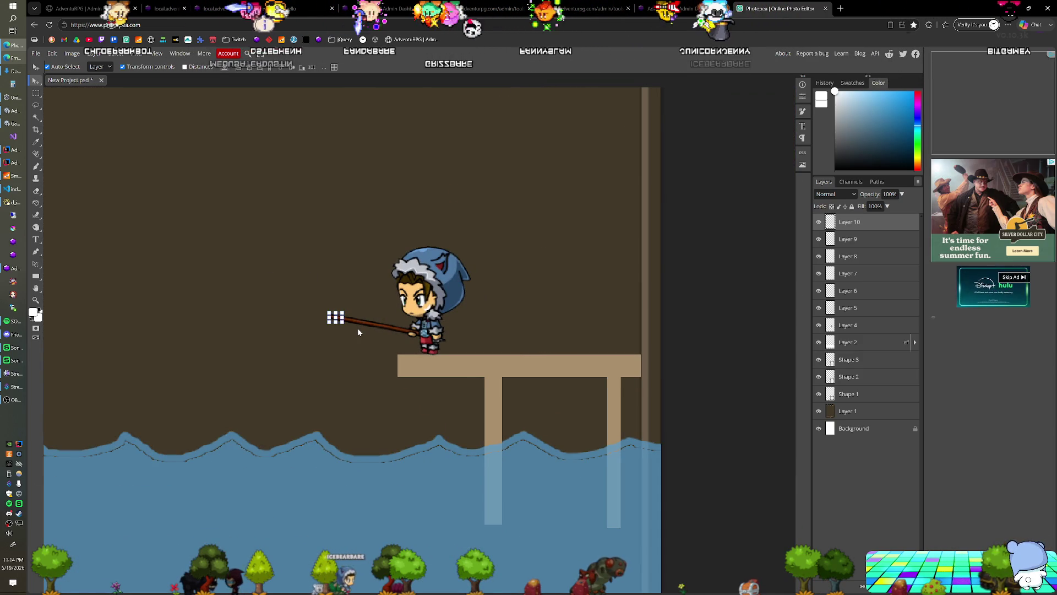
pyautogui.scroll(1, 358, 329)
pyautogui.scroll(4, 358, 328)
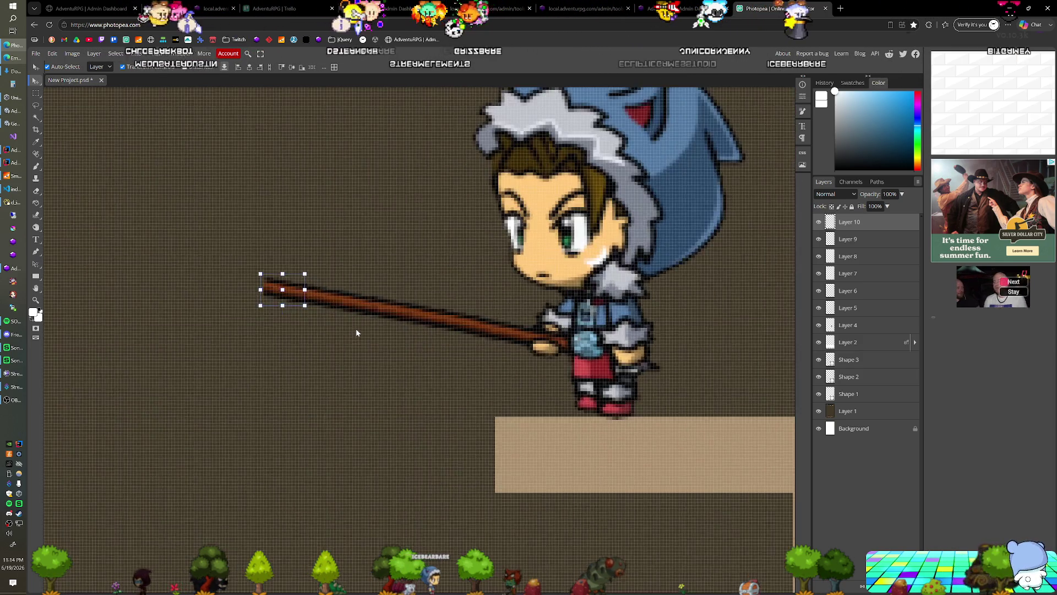
pyautogui.scroll(1, 356, 330)
pyautogui.scroll(2, 355, 331)
pyautogui.scroll(-1, 378, 350)
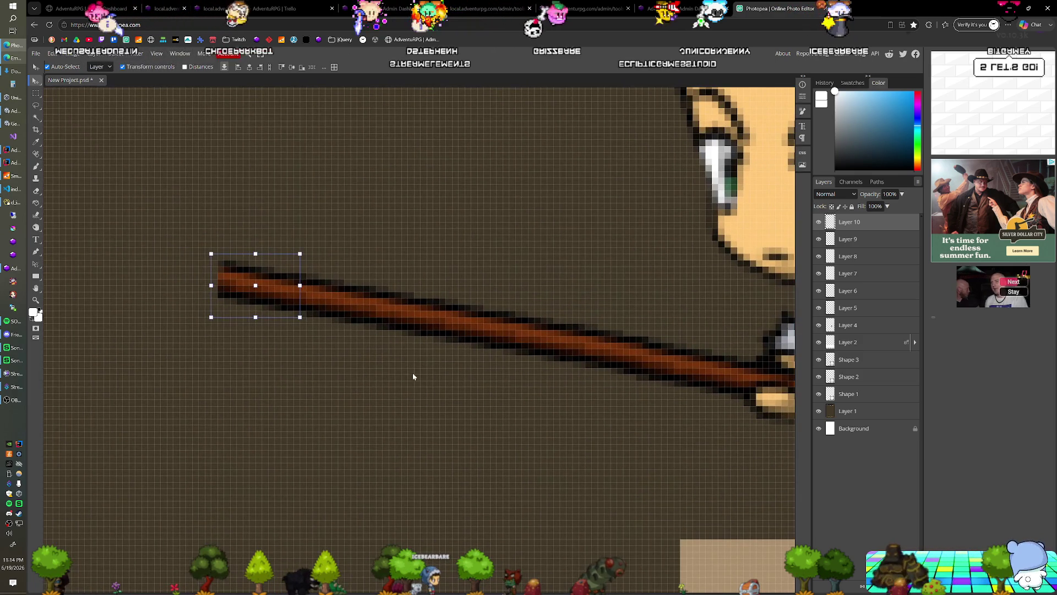
# Add two more stick segments at the far left end and commit the long fishing rod
pyautogui.hotkey('ctrl', 'v')
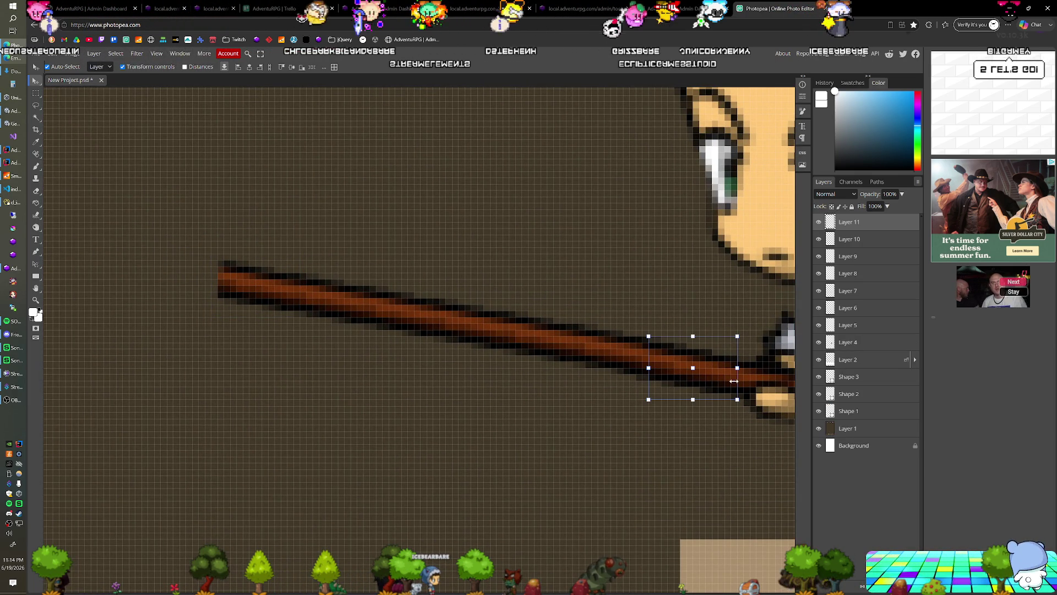
pyautogui.moveTo(697, 376); pyautogui.dragTo(212, 290)
pyautogui.hotkey('ctrl', 'v')
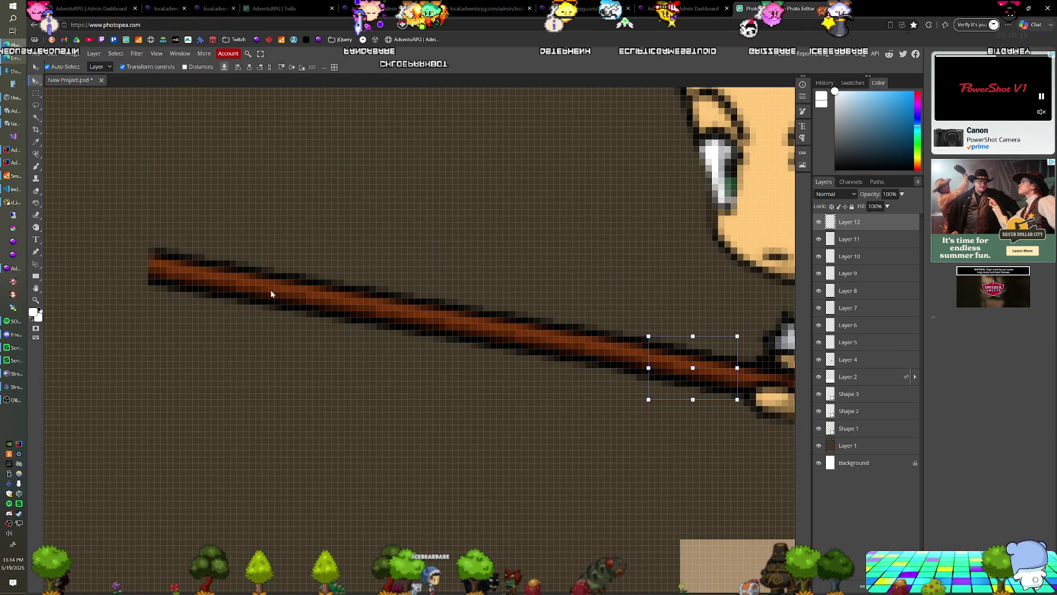
pyautogui.moveTo(722, 386); pyautogui.dragTo(150, 281)
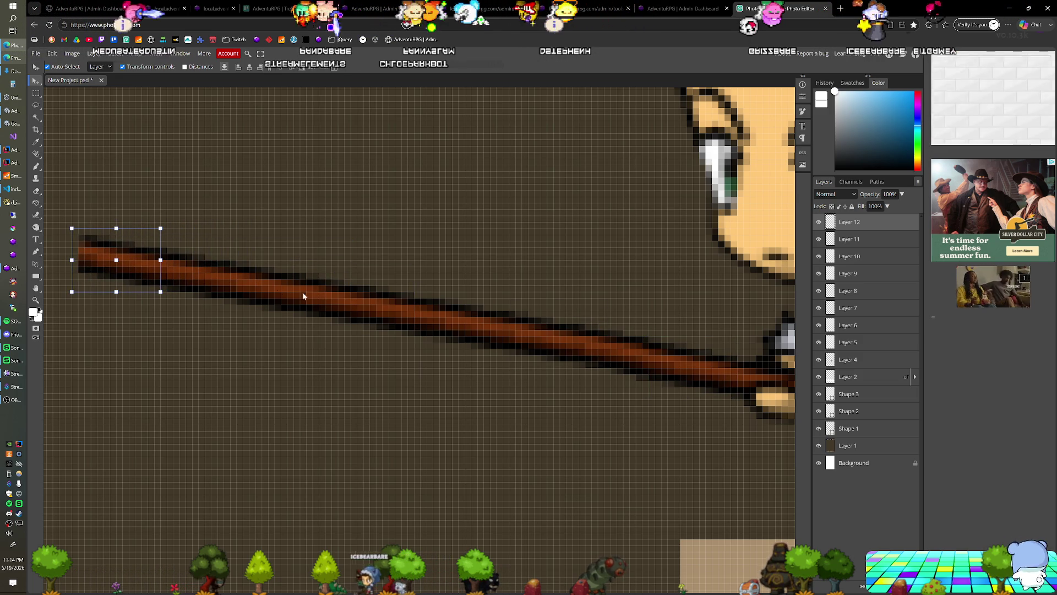
pyautogui.scroll(-3, 352, 312)
pyautogui.scroll(1, 364, 314)
pyautogui.press('Return')
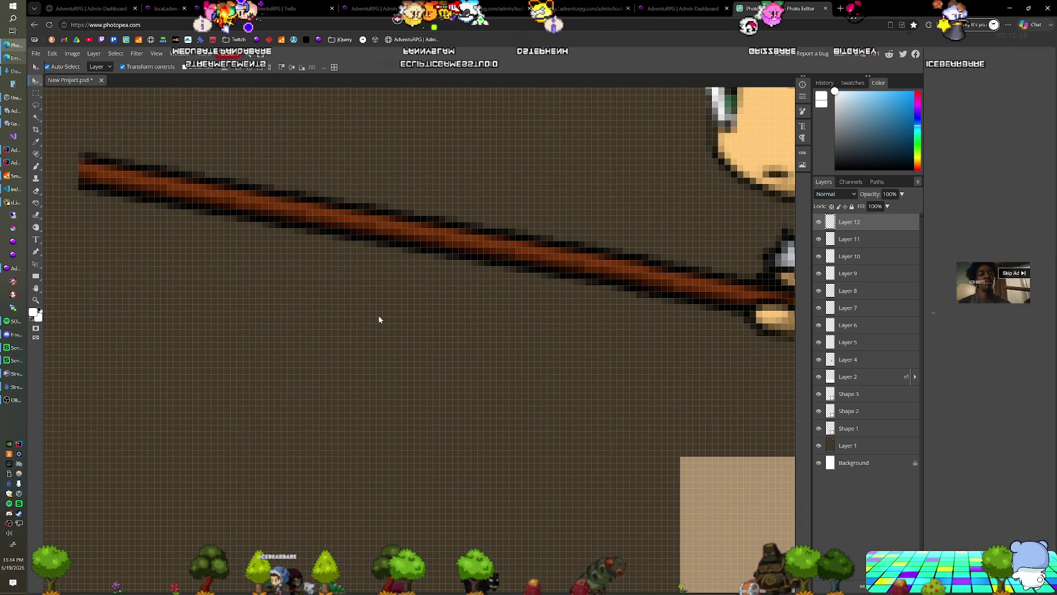
pyautogui.scroll(-3, 379, 319)
pyautogui.scroll(-2, 379, 320)
pyautogui.scroll(-2, 379, 320)
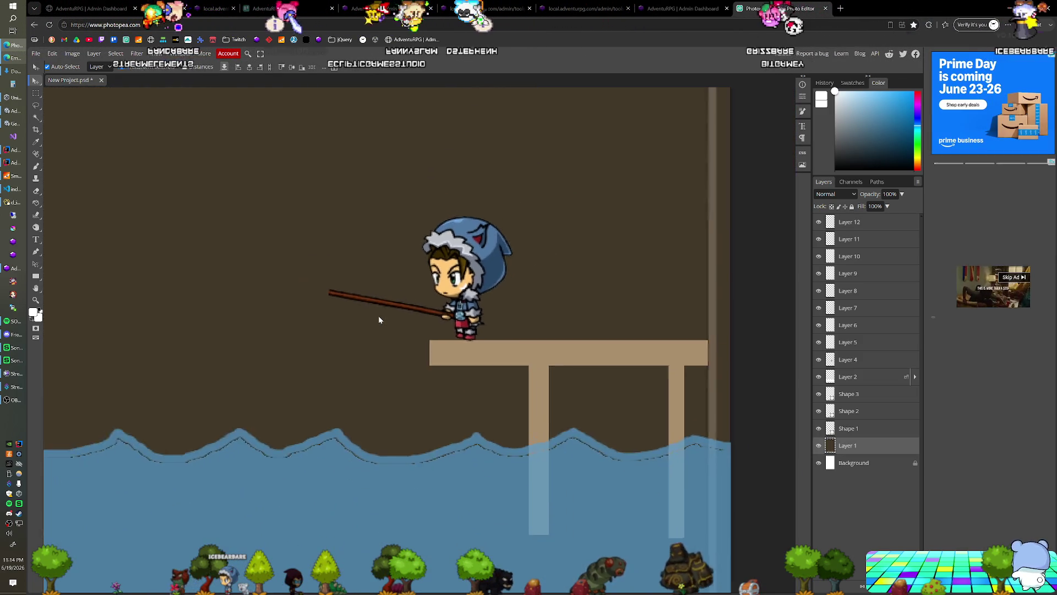
pyautogui.scroll(-2, 379, 320)
pyautogui.scroll(-1, 378, 316)
pyautogui.moveTo(359, 238); pyautogui.dragTo(406, 293)
pyautogui.scroll(-1, 408, 296)
pyautogui.scroll(1, 409, 297)
pyautogui.scroll(1, 410, 298)
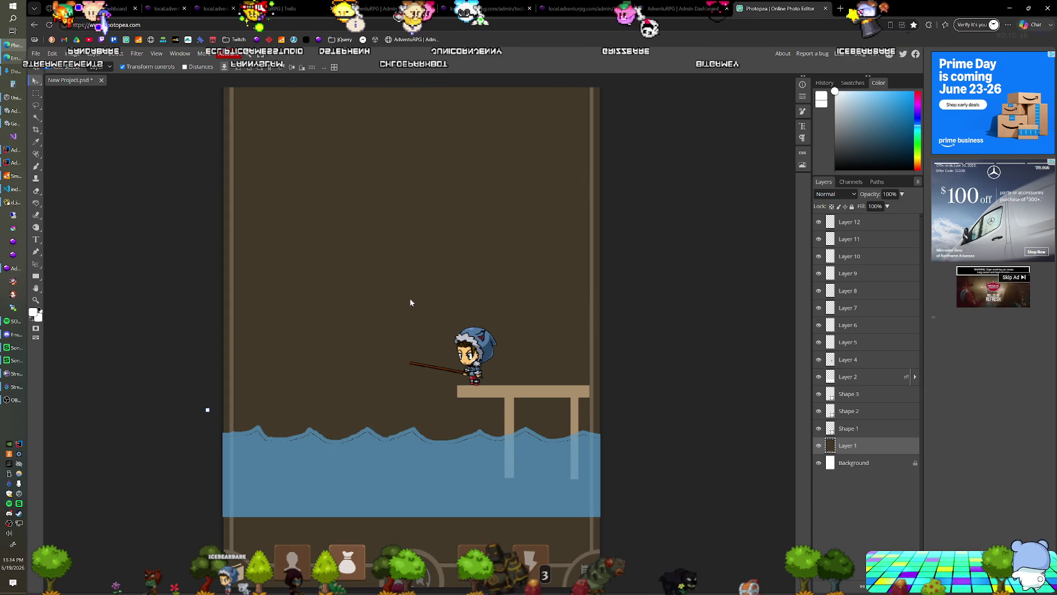
pyautogui.scroll(-1, 410, 303)
pyautogui.scroll(-1, 410, 302)
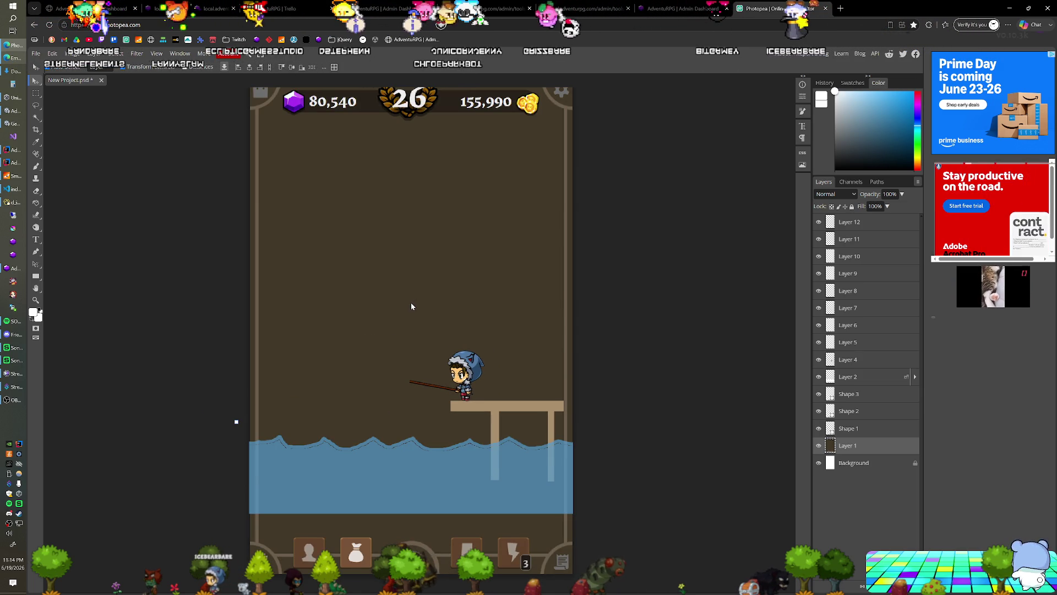
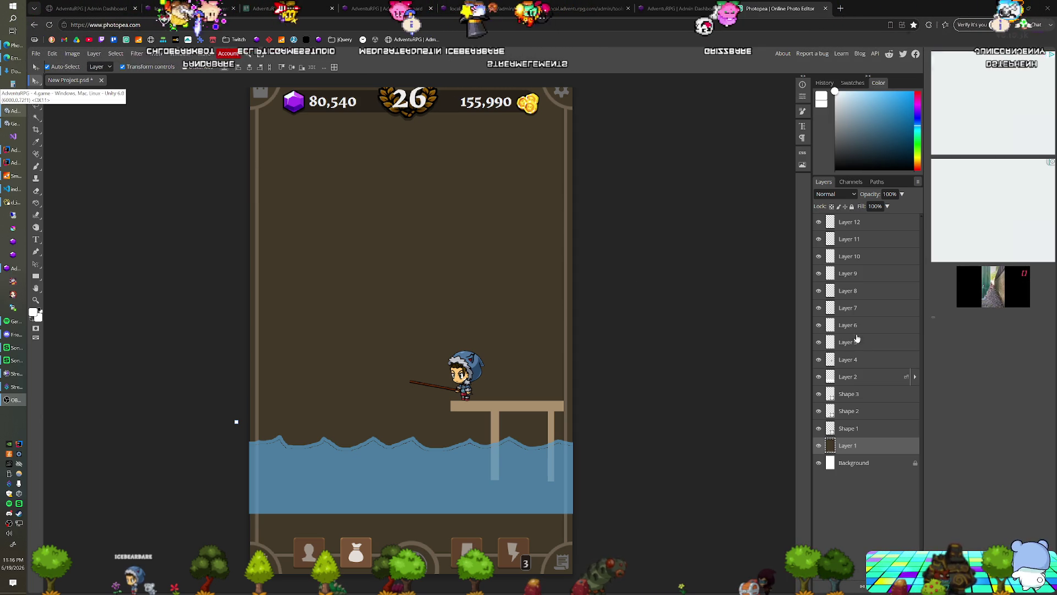
# Merge the fisherman's separate layers (Layer 12 through Layer 4) into a single layer
pyautogui.click(869, 225)
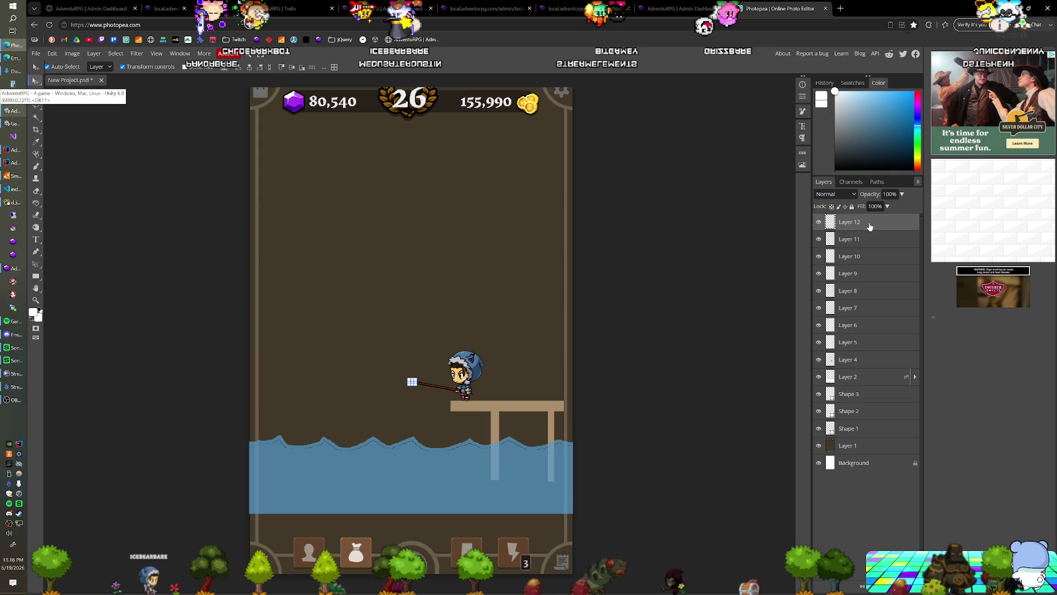
pyautogui.keyDown('shift'); pyautogui.click(857, 361); pyautogui.keyUp('shift')
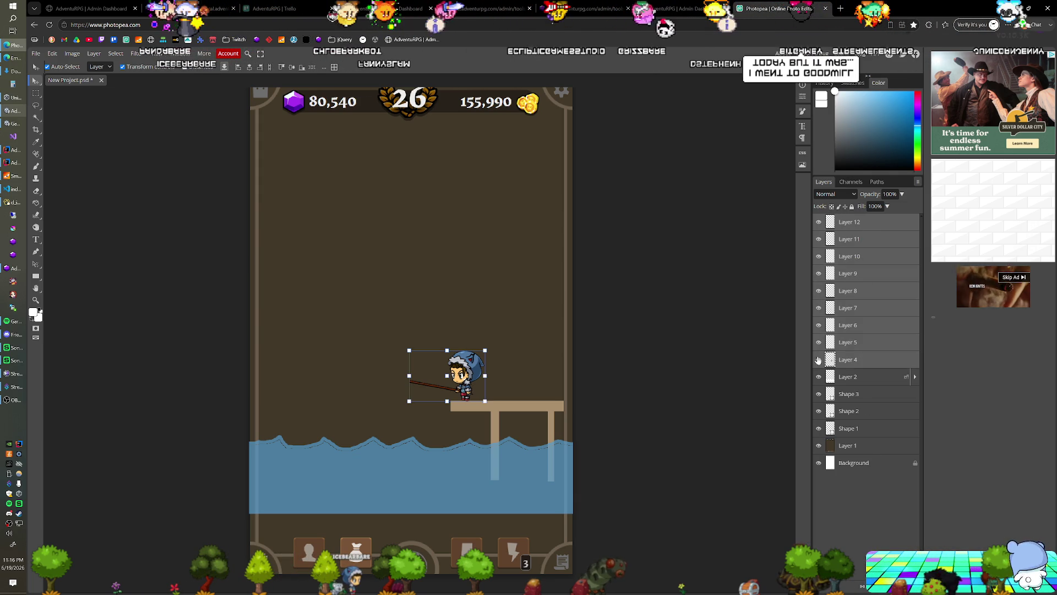
pyautogui.click(818, 360)
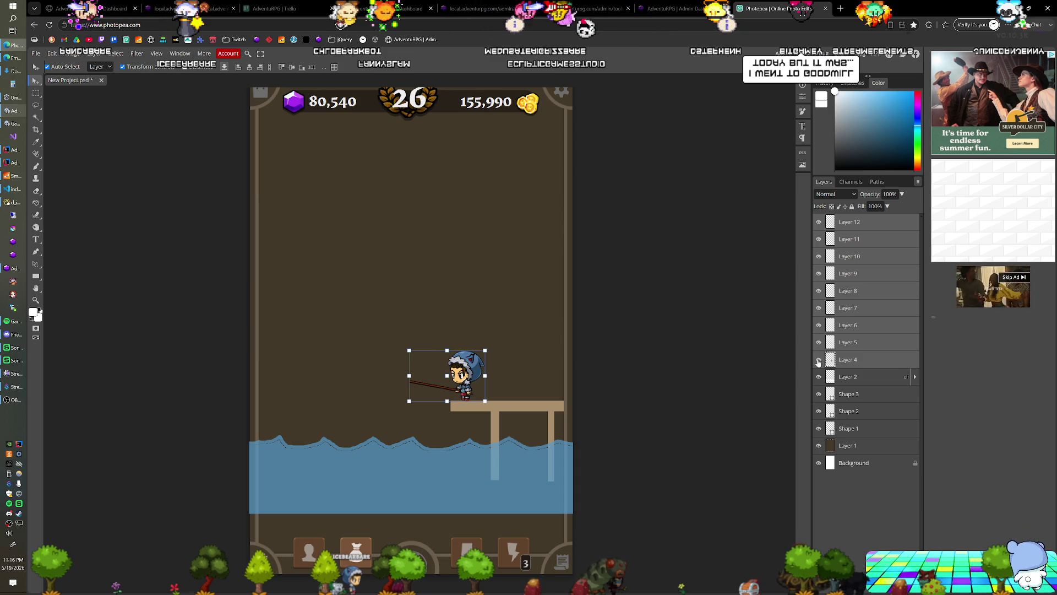
pyautogui.rightClick(840, 361)
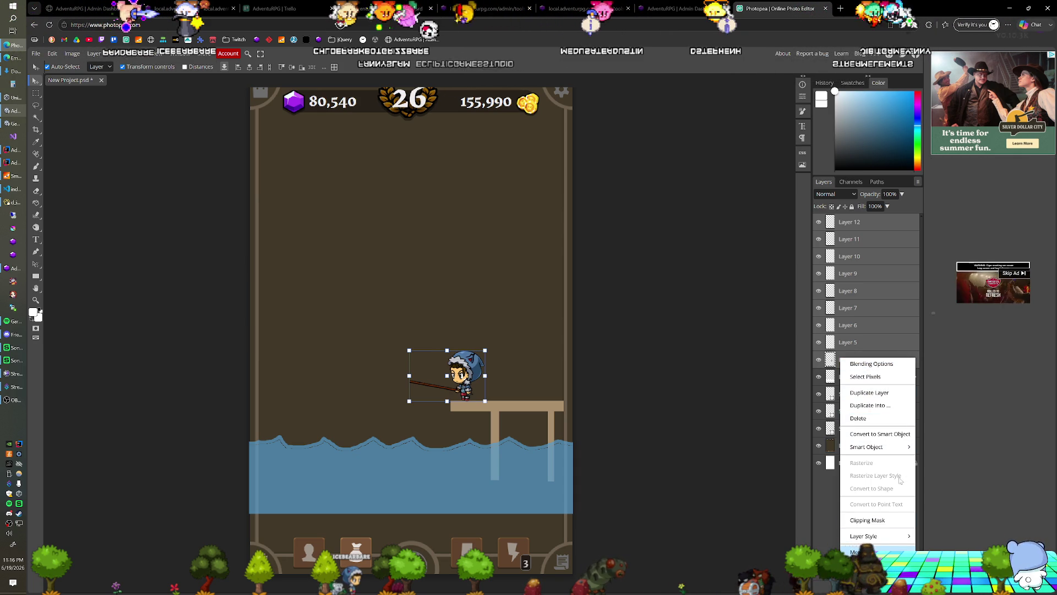
pyautogui.click(859, 552)
# Scale the merged fisherman up to roughly 183% on the dock
pyautogui.moveTo(485, 350); pyautogui.dragTo(554, 302)
pyautogui.moveTo(523, 343); pyautogui.dragTo(526, 348)
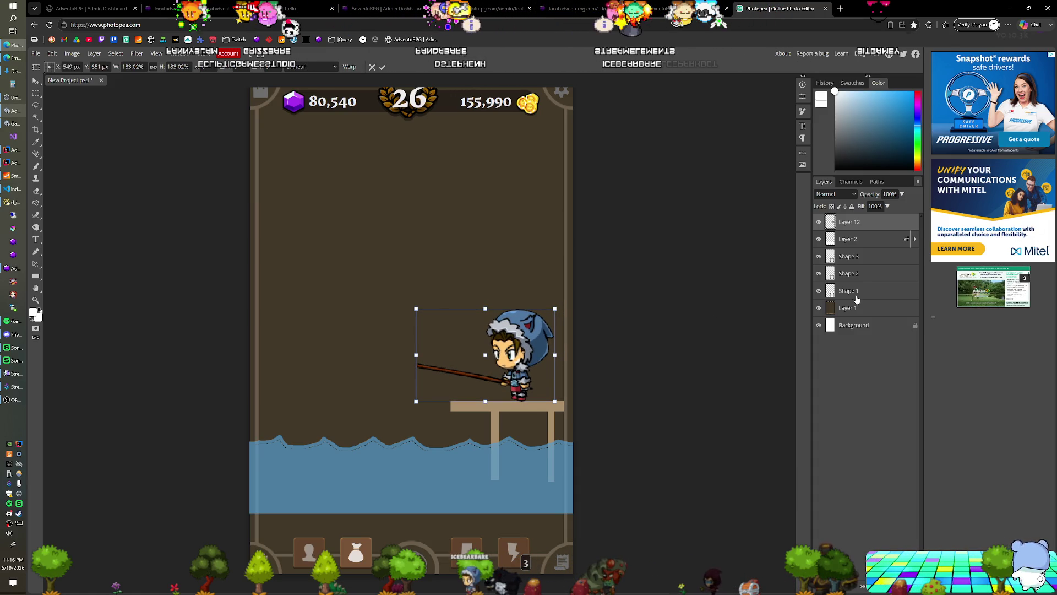
# Apply the resize and try selecting the pier's individual plank and post shapes
pyautogui.click(851, 258)
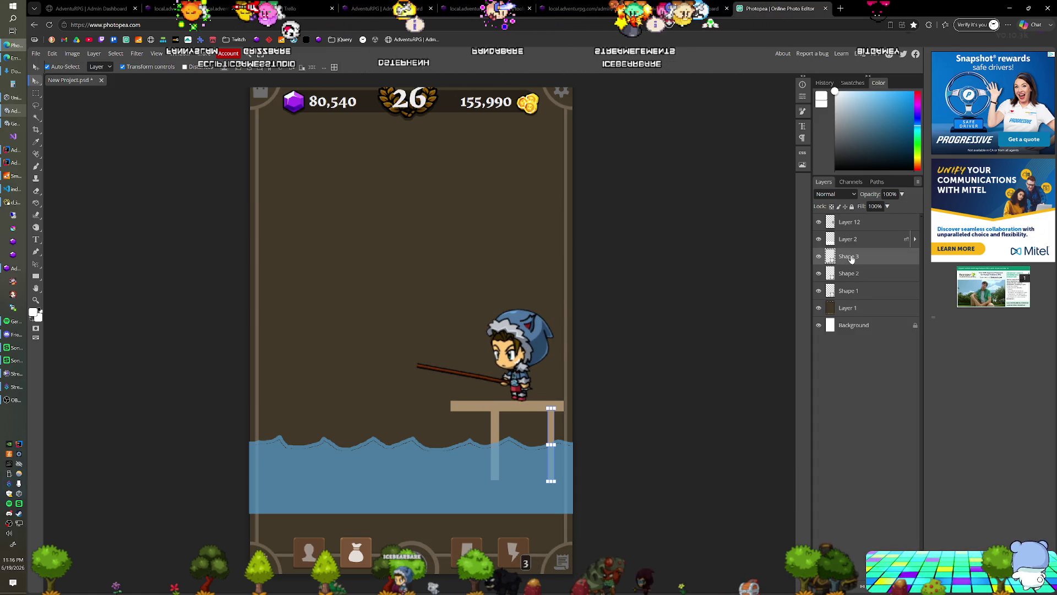
pyautogui.rightClick(848, 292)
pyautogui.moveTo(884, 378)
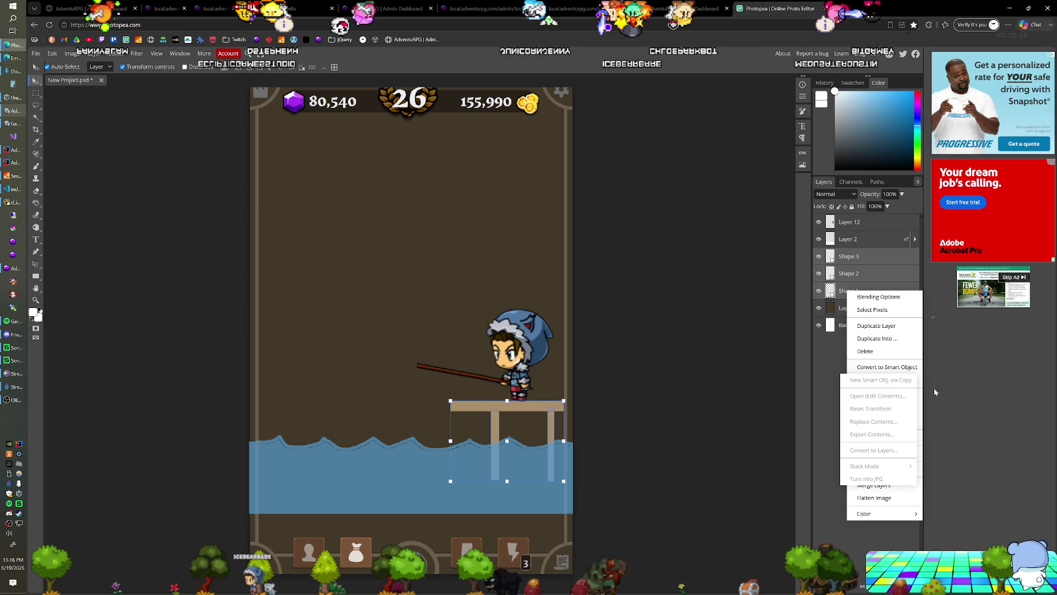
pyautogui.click(943, 410)
pyautogui.click(852, 292)
pyautogui.rightClick(851, 292)
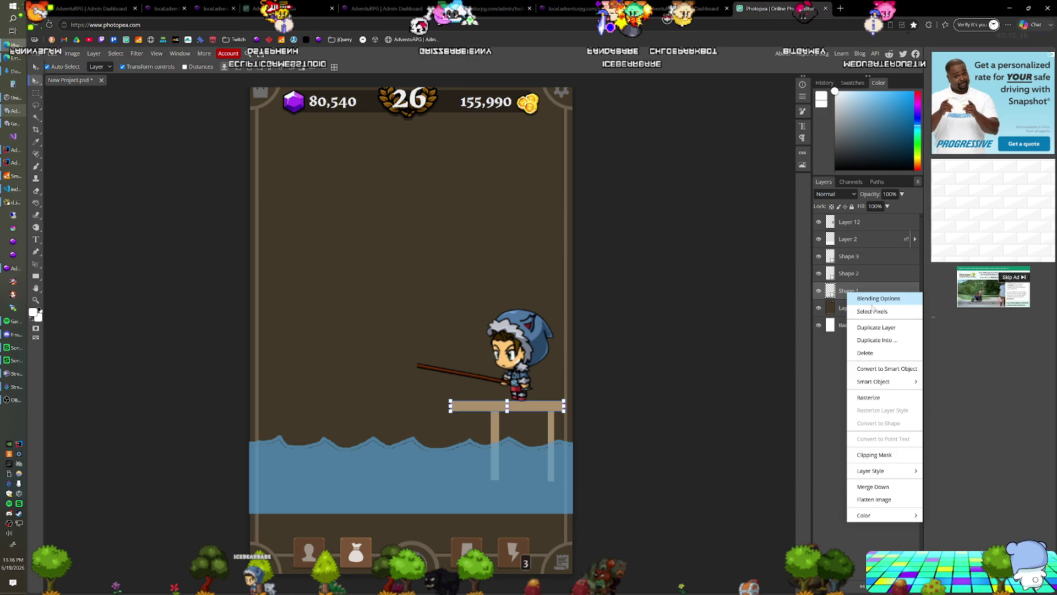
pyautogui.click(865, 280)
pyautogui.rightClick(865, 280)
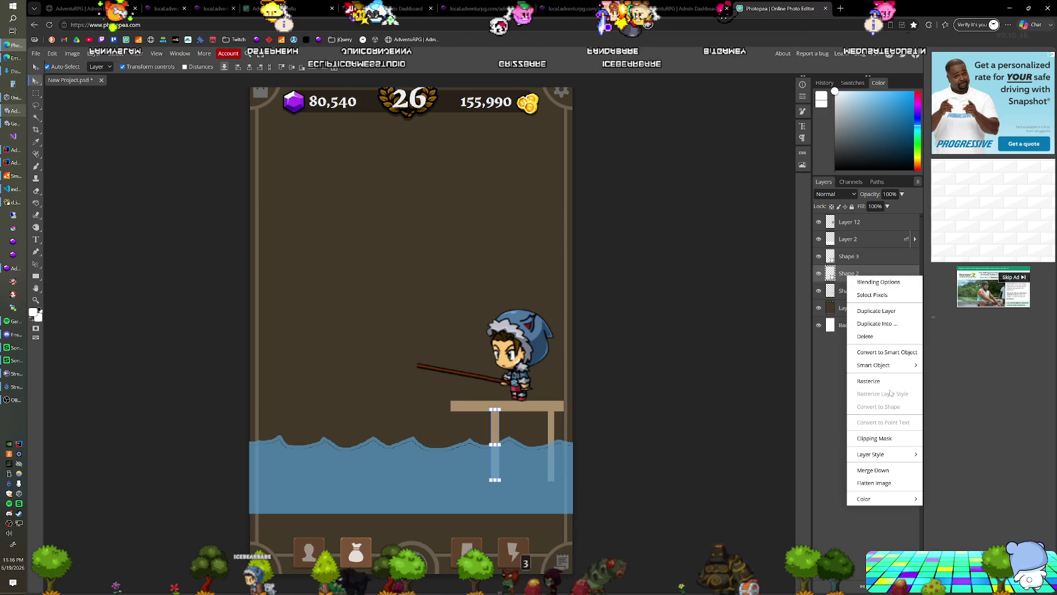
pyautogui.click(885, 260)
pyautogui.rightClick(885, 259)
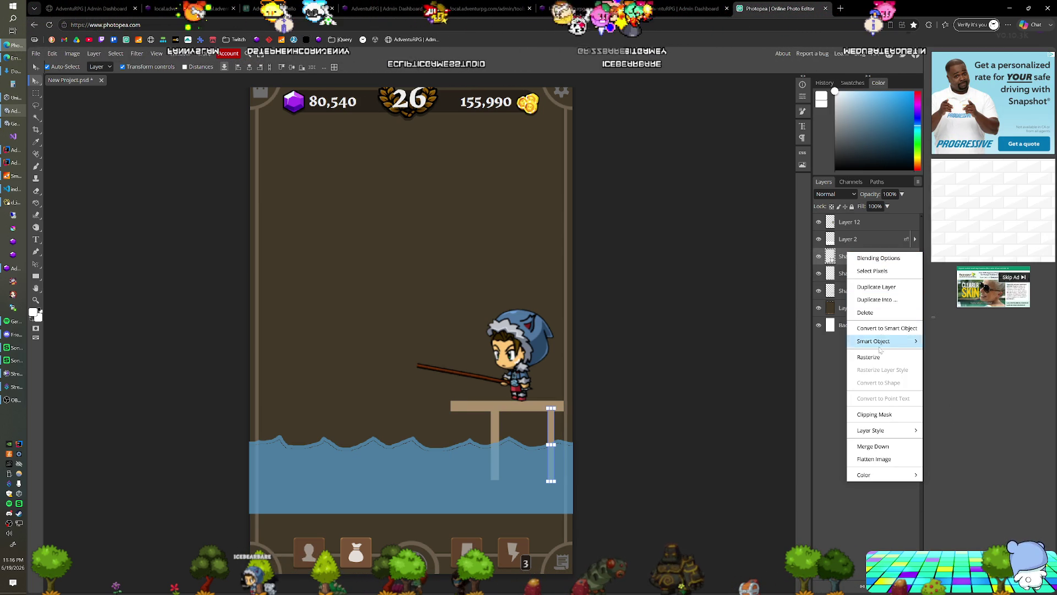
# Merge Shape 1–3 into one pier layer and move the pier to the right beneath the fisherman
pyautogui.click(867, 289)
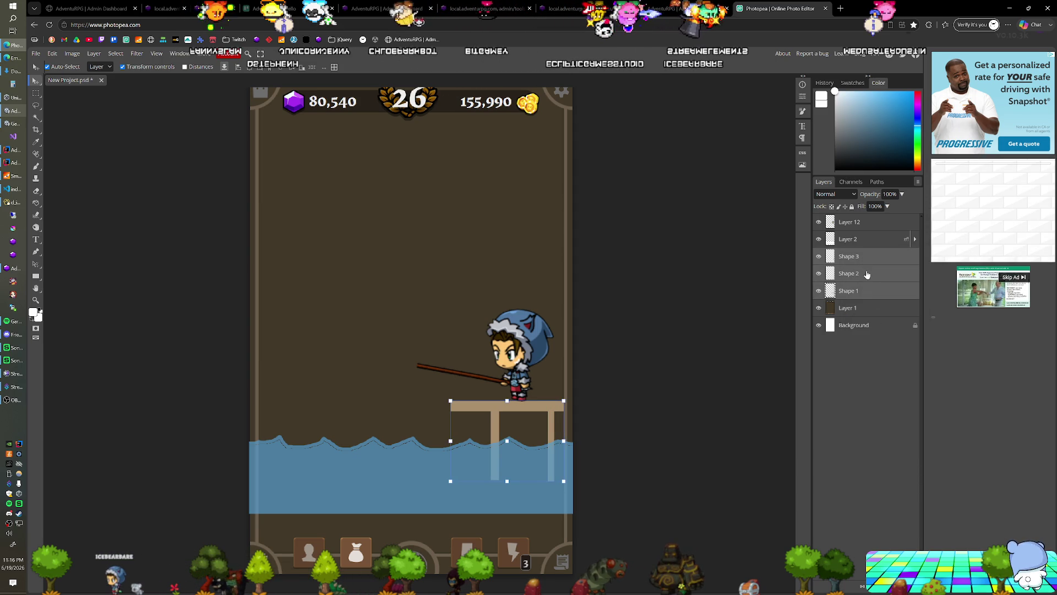
pyautogui.rightClick(865, 268)
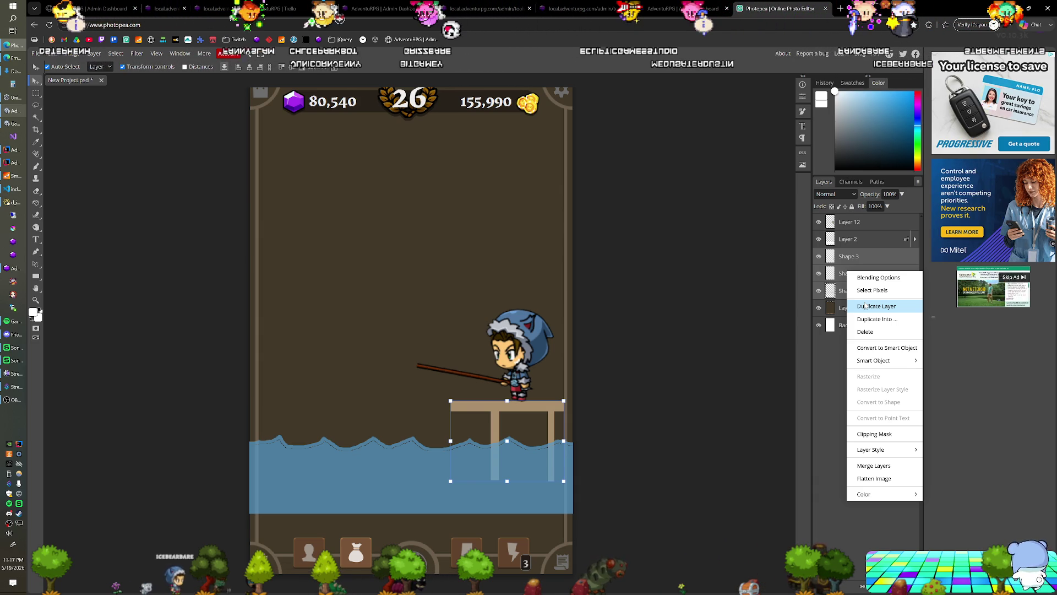
pyautogui.click(874, 467)
pyautogui.moveTo(537, 413); pyautogui.dragTo(584, 407)
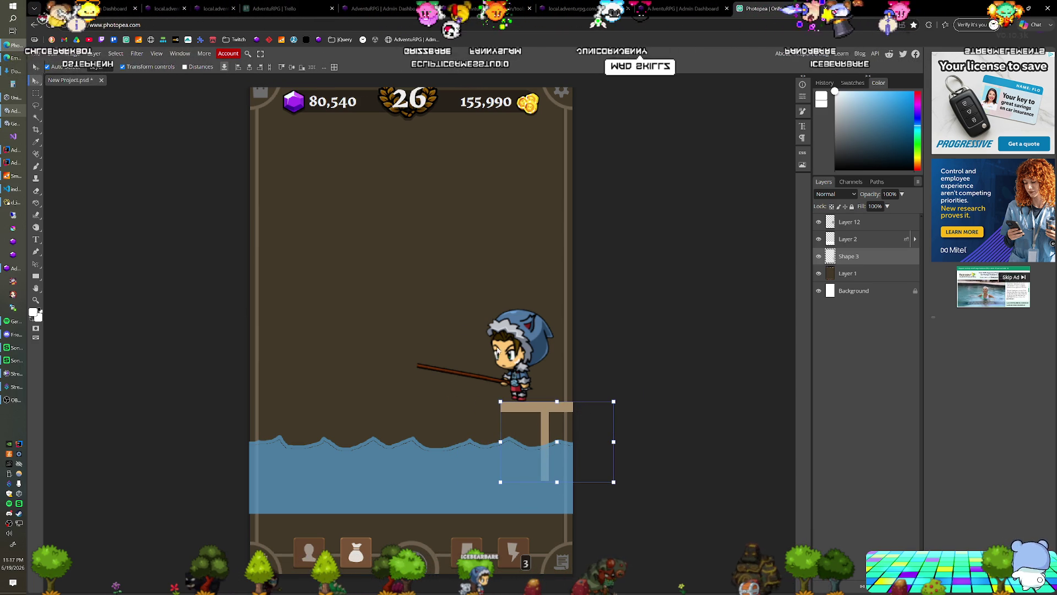
pyautogui.scroll(-1, 449, 322)
pyautogui.scroll(-1, 450, 323)
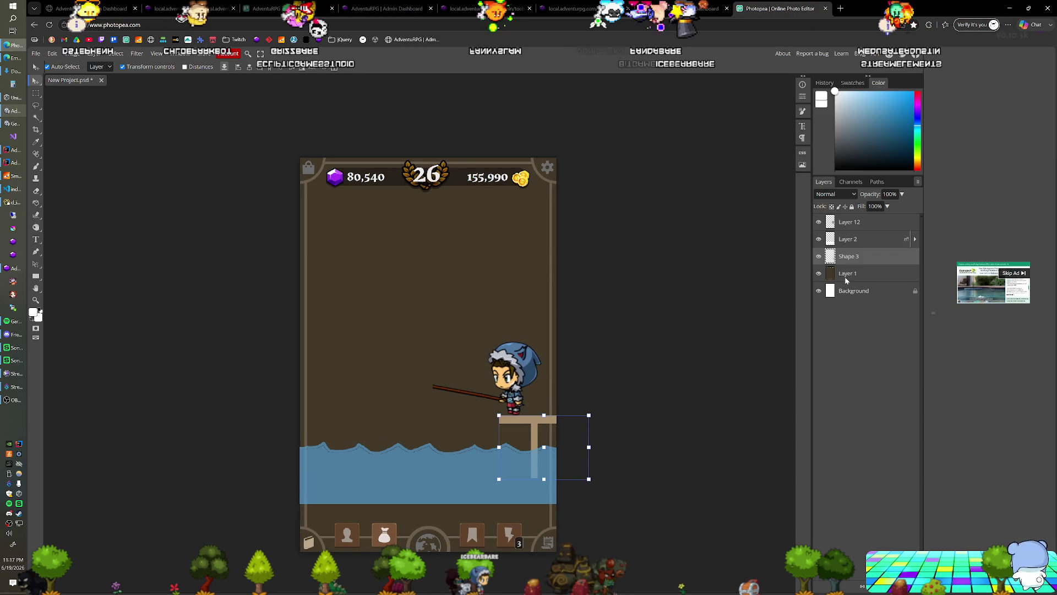
# Move the fisherman, water and pier together higher up the game frame
pyautogui.keyDown('shift'); pyautogui.click(863, 230); pyautogui.keyUp('shift')
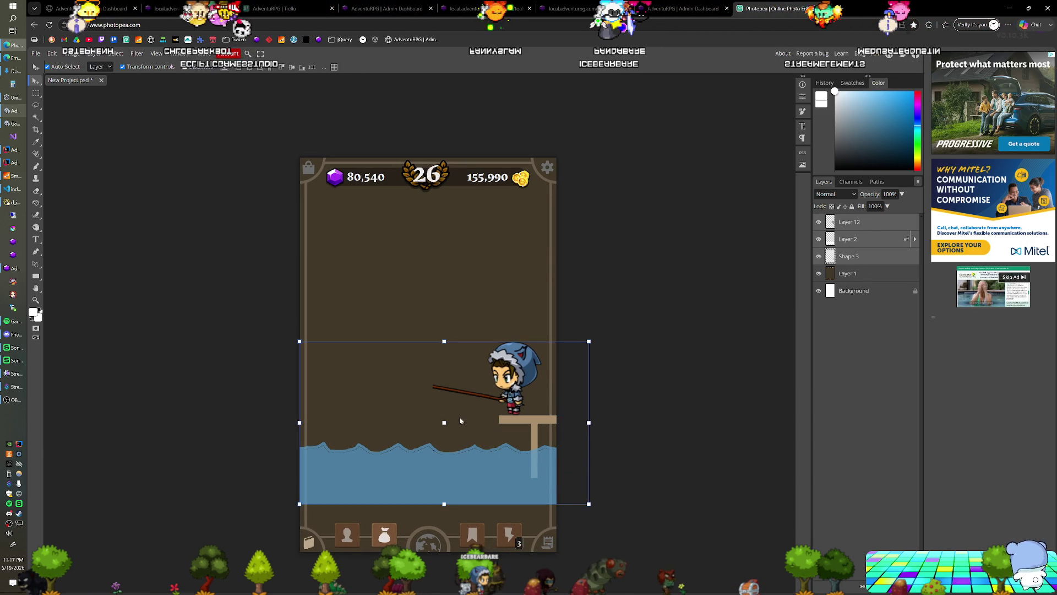
pyautogui.moveTo(510, 388); pyautogui.dragTo(514, 273)
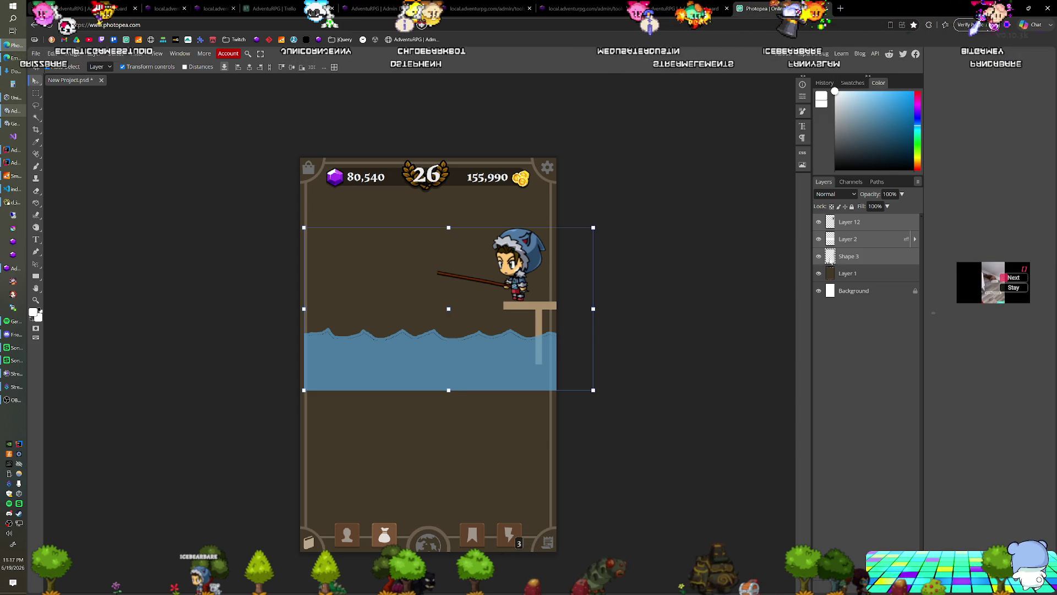
# Marquee a thin strip at the frame's right edge and target the water layer to trim it
pyautogui.click(842, 259)
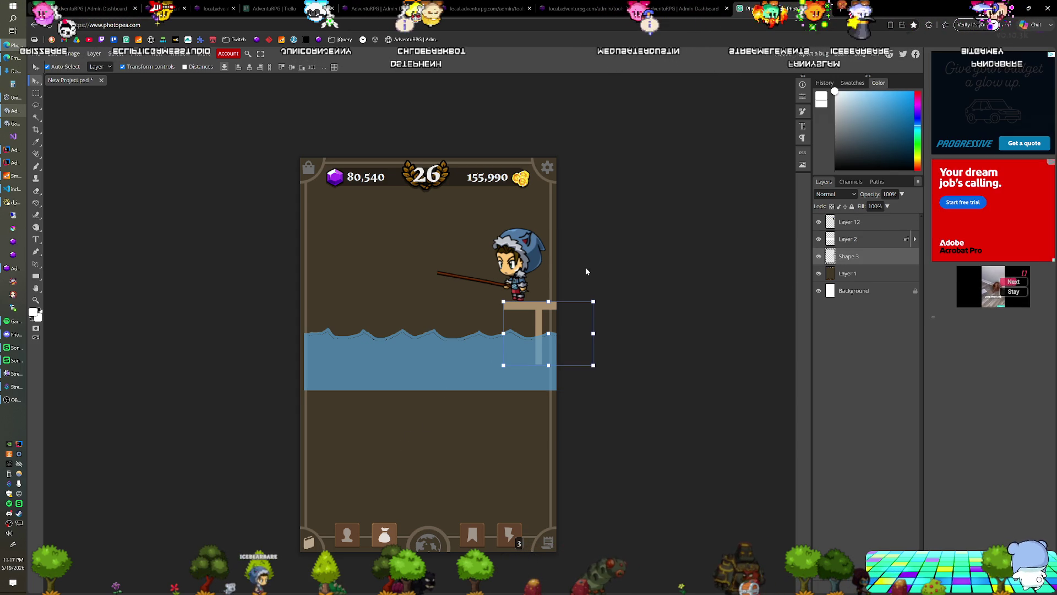
pyautogui.press('m')
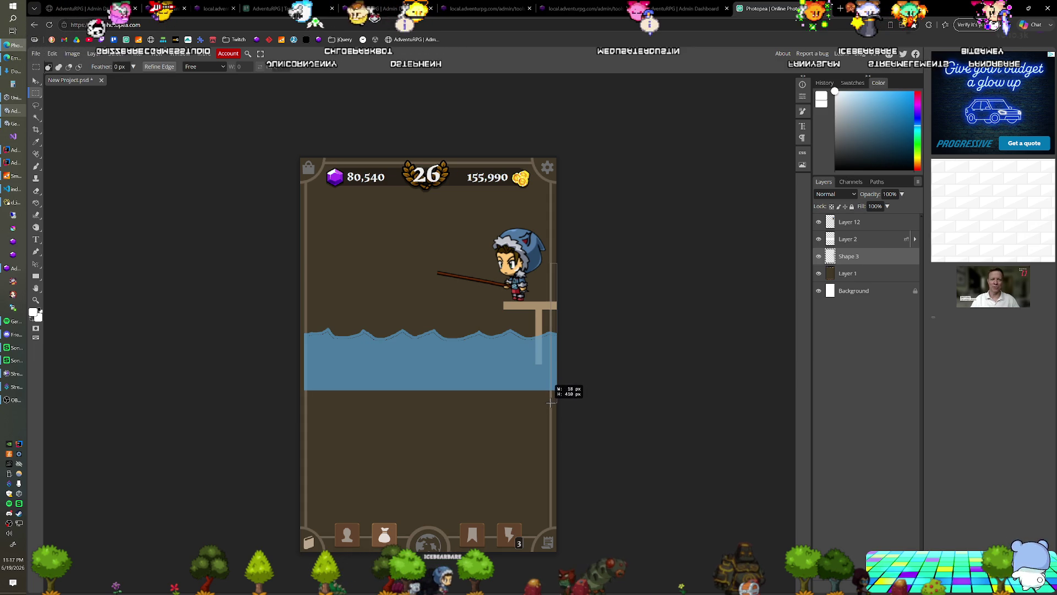
pyautogui.moveTo(551, 402); pyautogui.dragTo(552, 402)
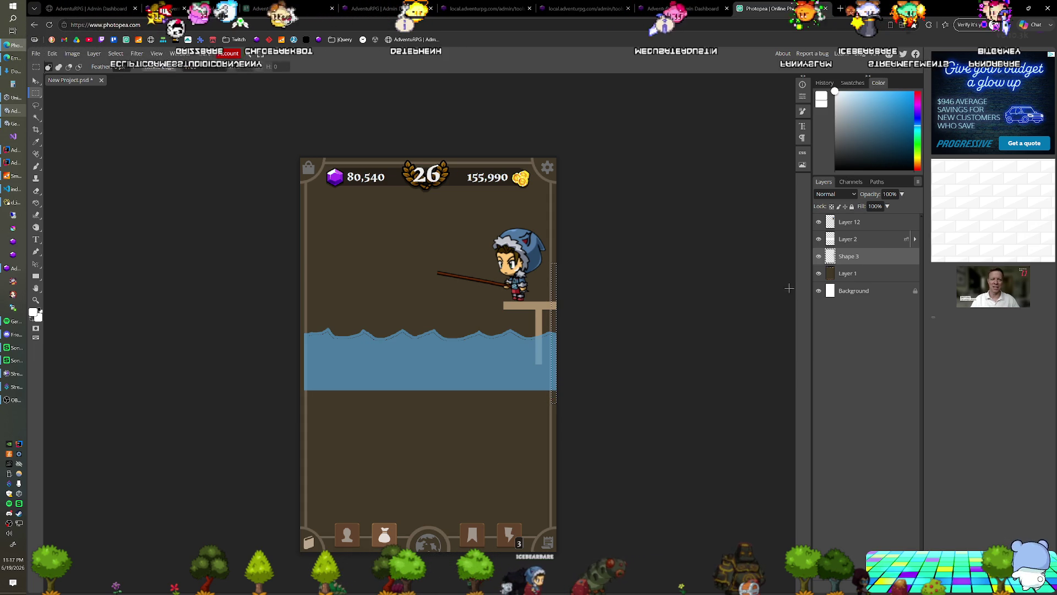
pyautogui.click(856, 242)
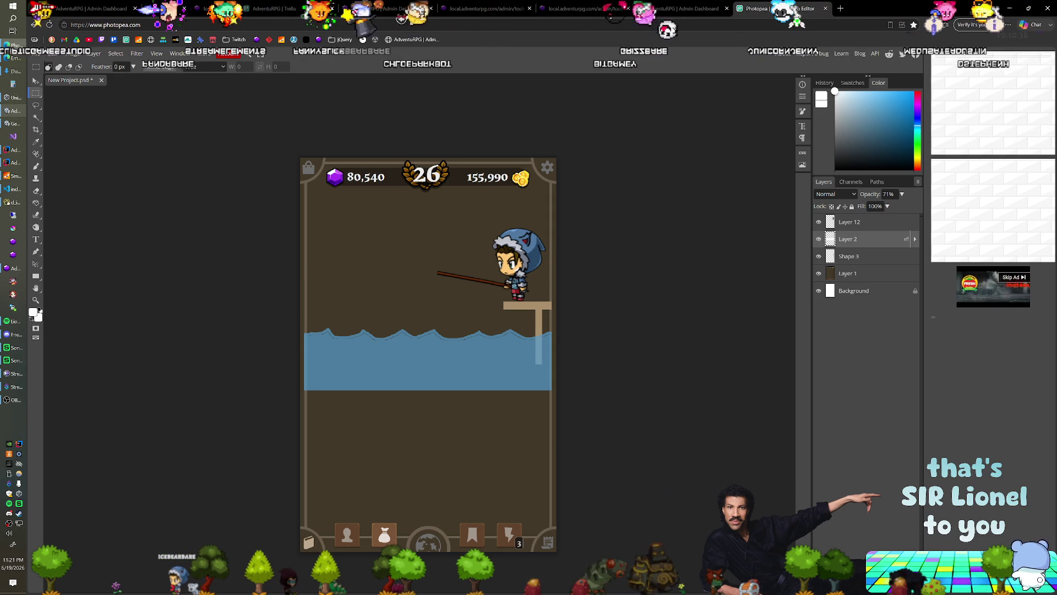
pyautogui.hotkey('ctrl', '2')
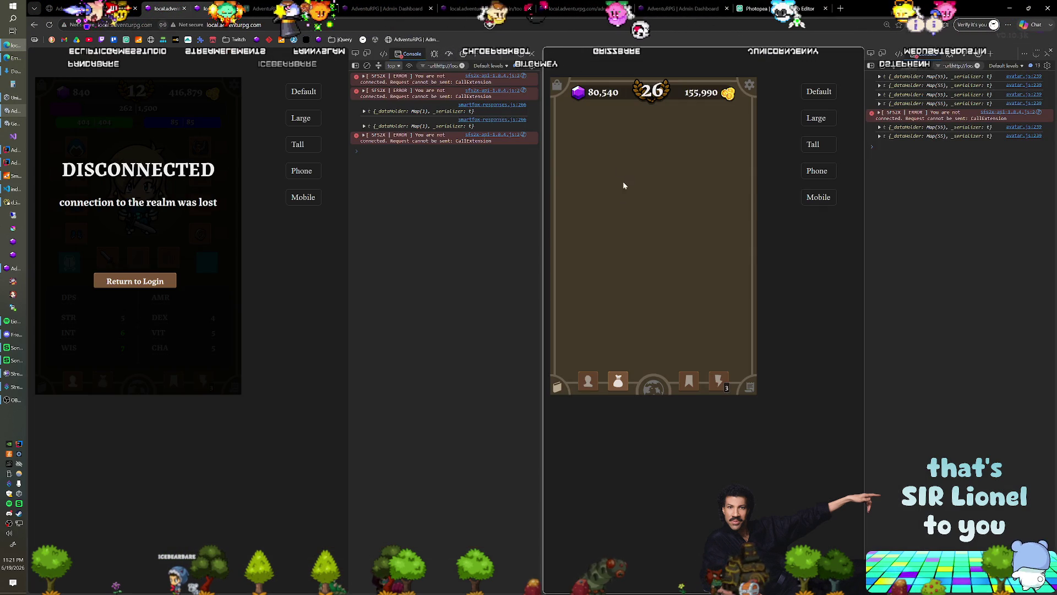
# View the game's equipment and inventory screen, then return to the Photopea mockup
pyautogui.click(617, 383)
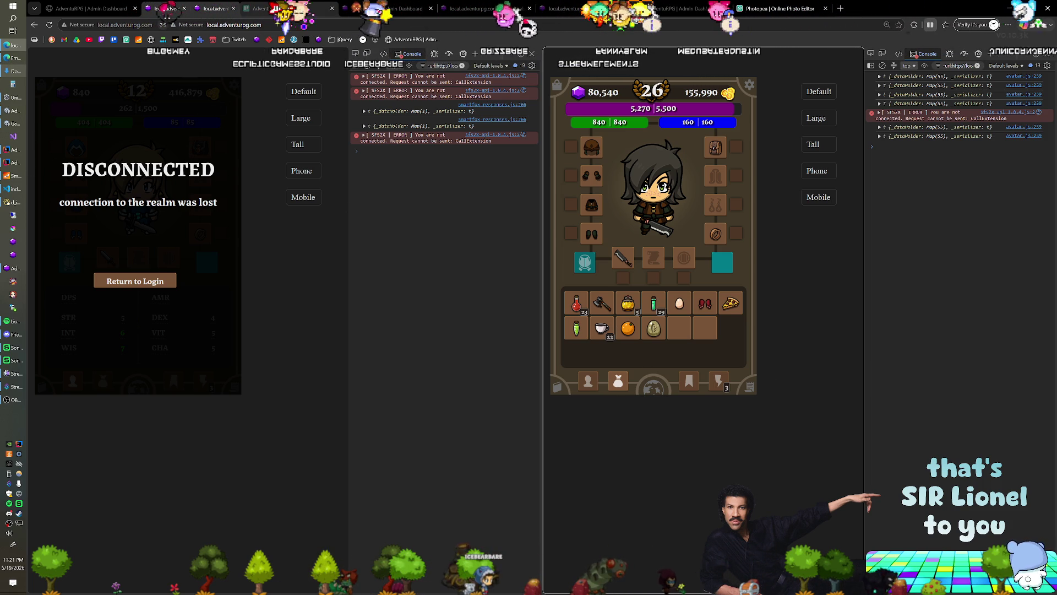
pyautogui.click(755, 10)
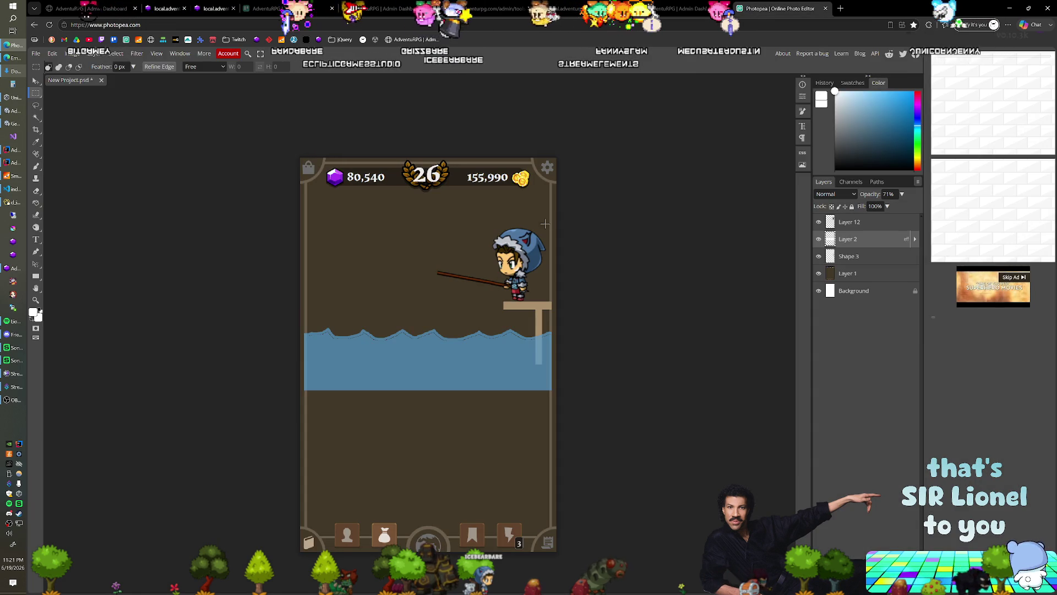
# Paste the inventory screenshot as a new layer and position it over the mockup
pyautogui.hotkey('ctrl', 'v')
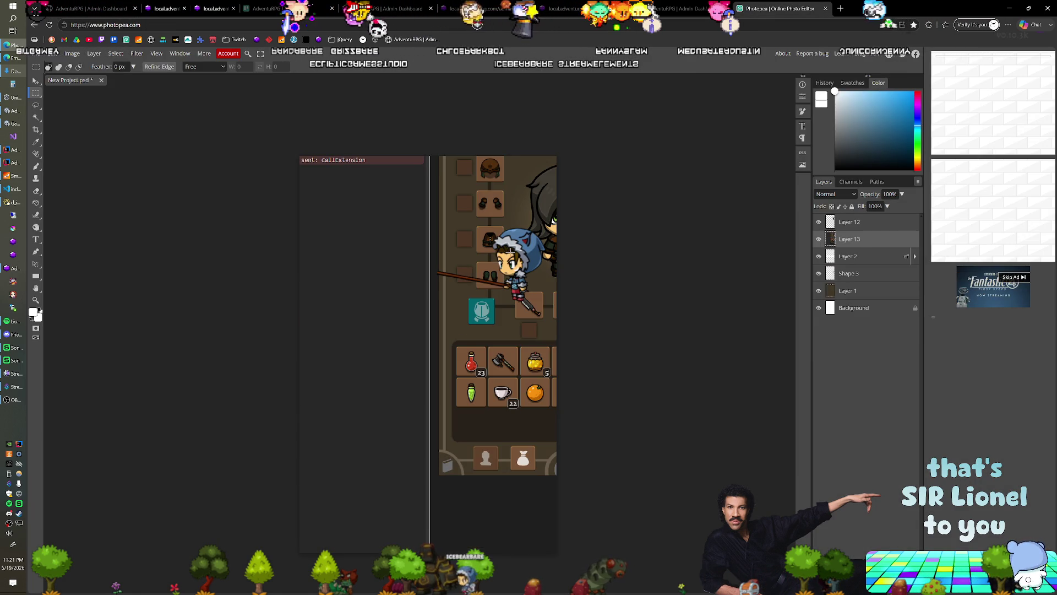
pyautogui.press('v')
pyautogui.moveTo(498, 334); pyautogui.dragTo(366, 405)
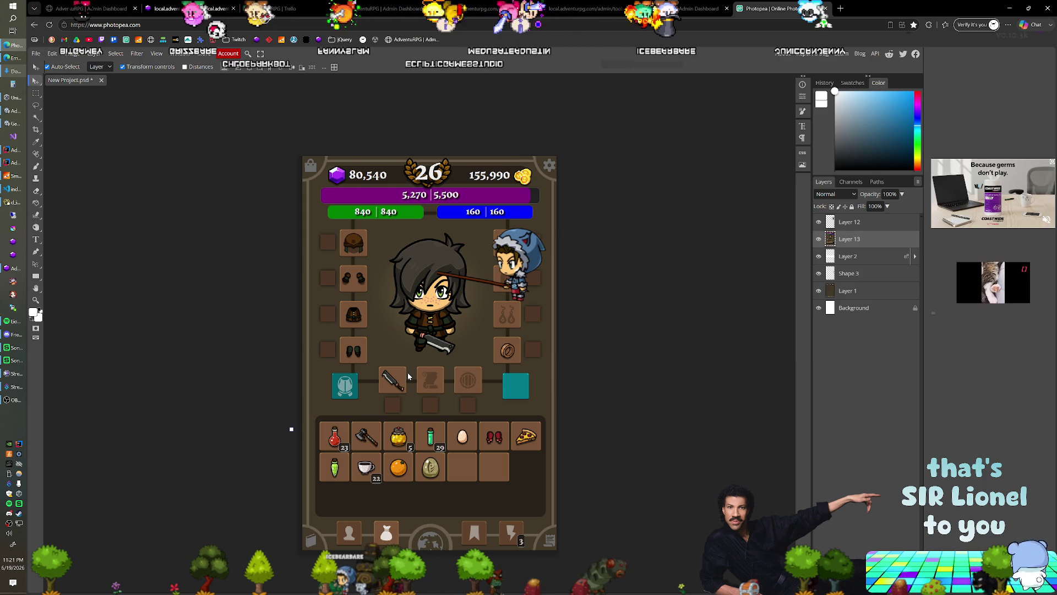
# Delete the pasted inventory's upper portion so only the item grid remains below the scene
pyautogui.press('m')
pyautogui.moveTo(300, 157); pyautogui.dragTo(570, 413)
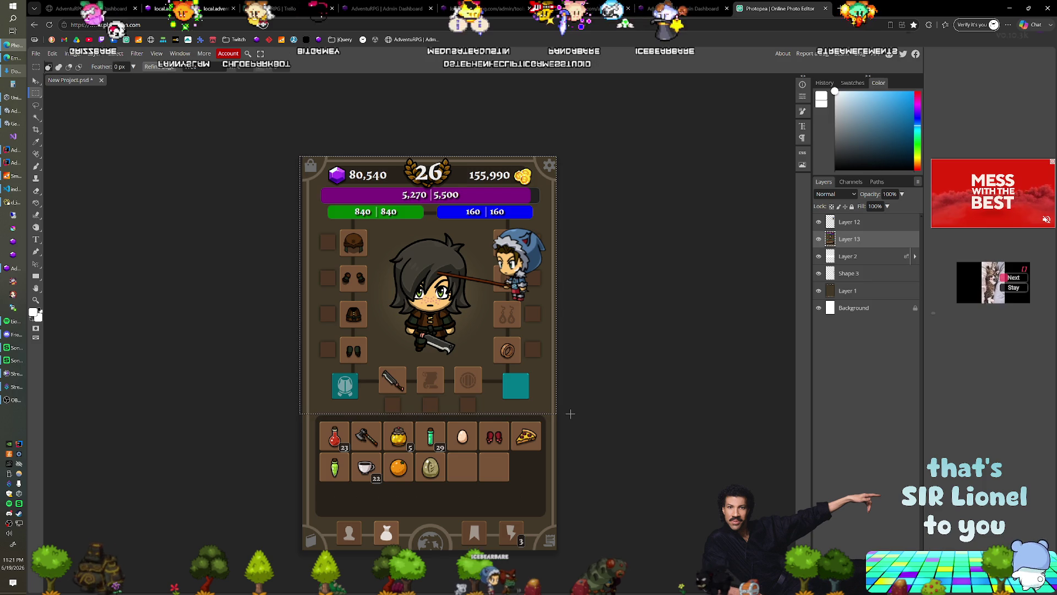
pyautogui.press('Delete')
pyautogui.hotkey('ctrl', 'd')
pyautogui.press('v')
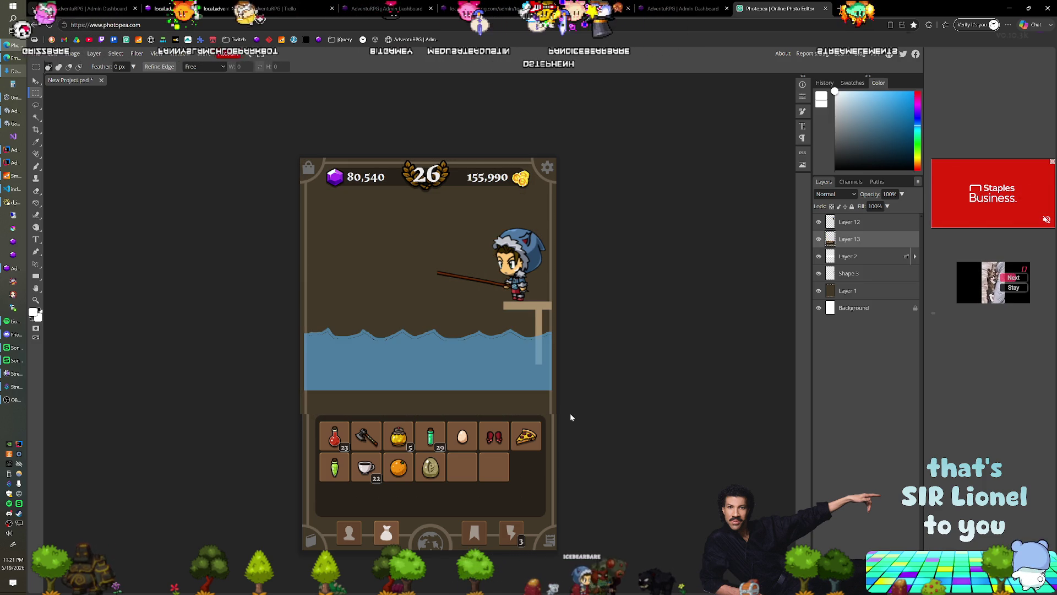
# Nudge the inventory layer left and place Layer 13 above Layer 12 in the stack
pyautogui.press('Left')
pyautogui.press('Left')
pyautogui.press('Left')
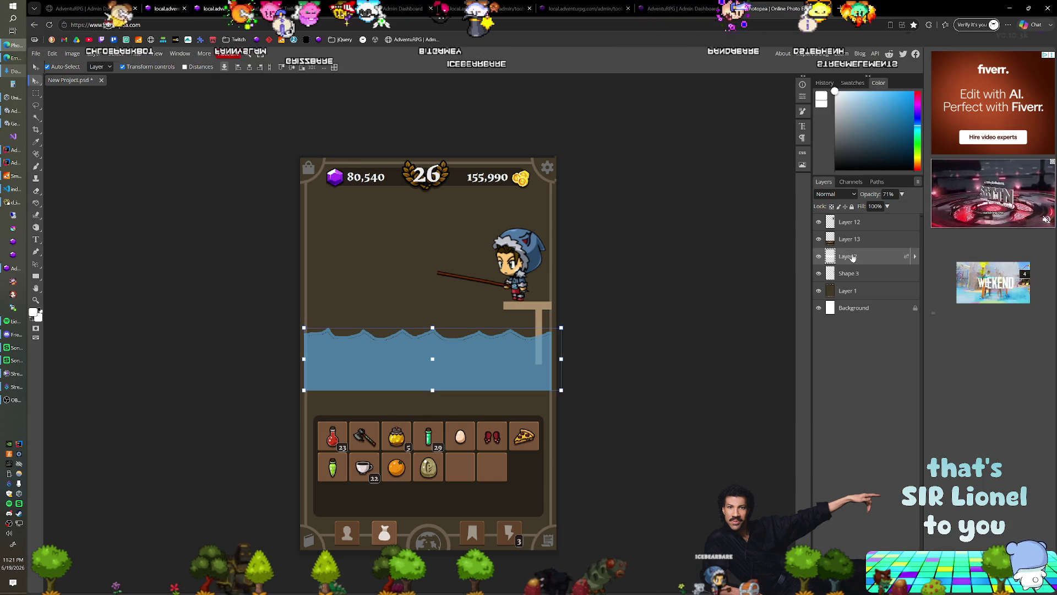
pyautogui.moveTo(870, 223); pyautogui.dragTo(867, 221)
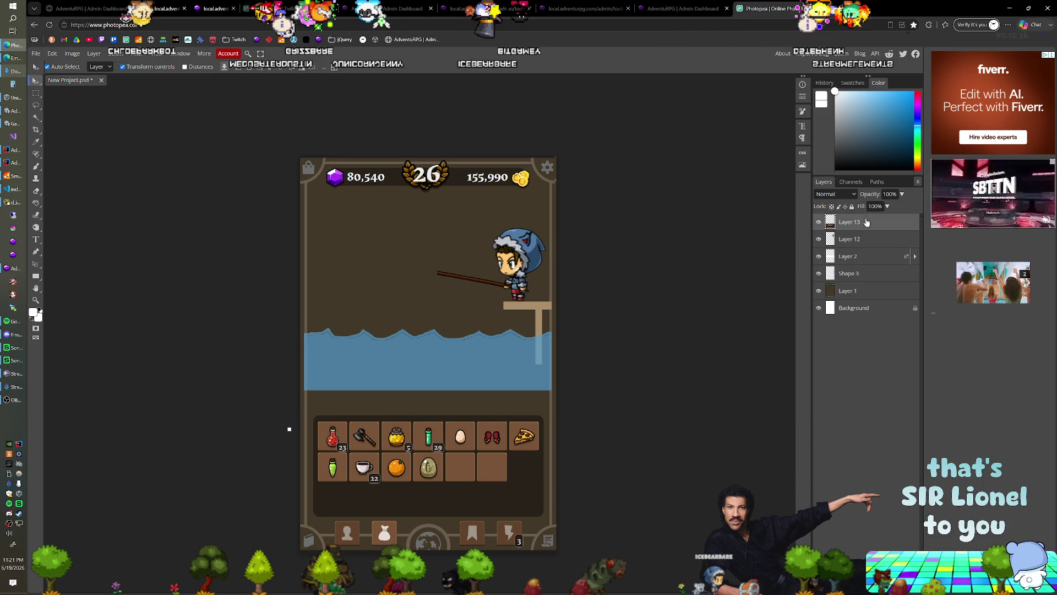
# Move Layer 12 and Shape 3 (fisher and water) slightly lower above the item grid
pyautogui.click(854, 239)
pyautogui.keyDown('ctrl'); pyautogui.click(850, 273); pyautogui.keyUp('ctrl')
pyautogui.moveTo(519, 268); pyautogui.dragTo(520, 285)
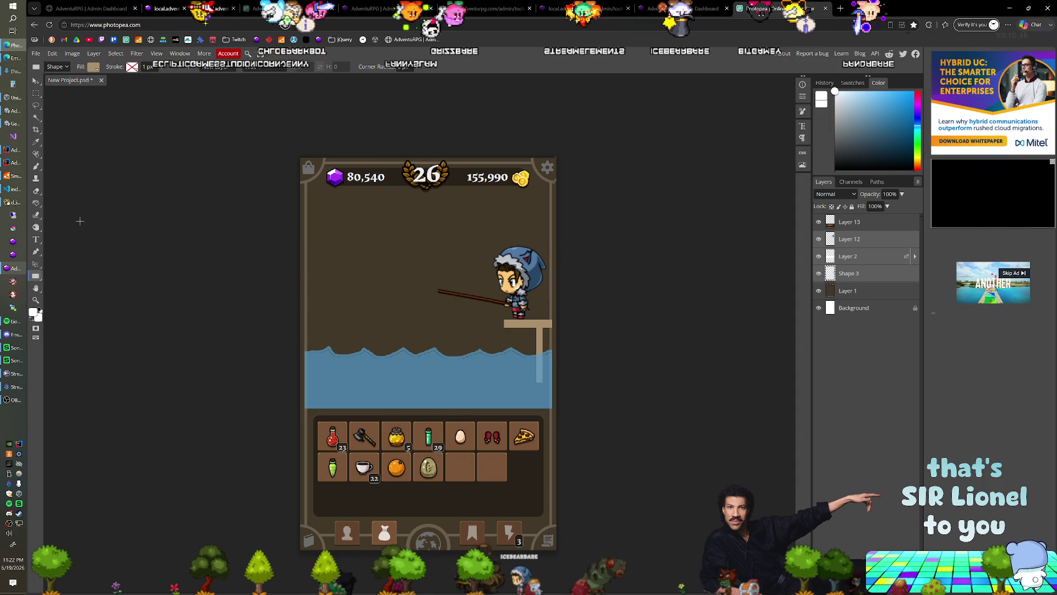
# Draw a tall yellow-filled bar at the left of the fishing scene
pyautogui.click(94, 66)
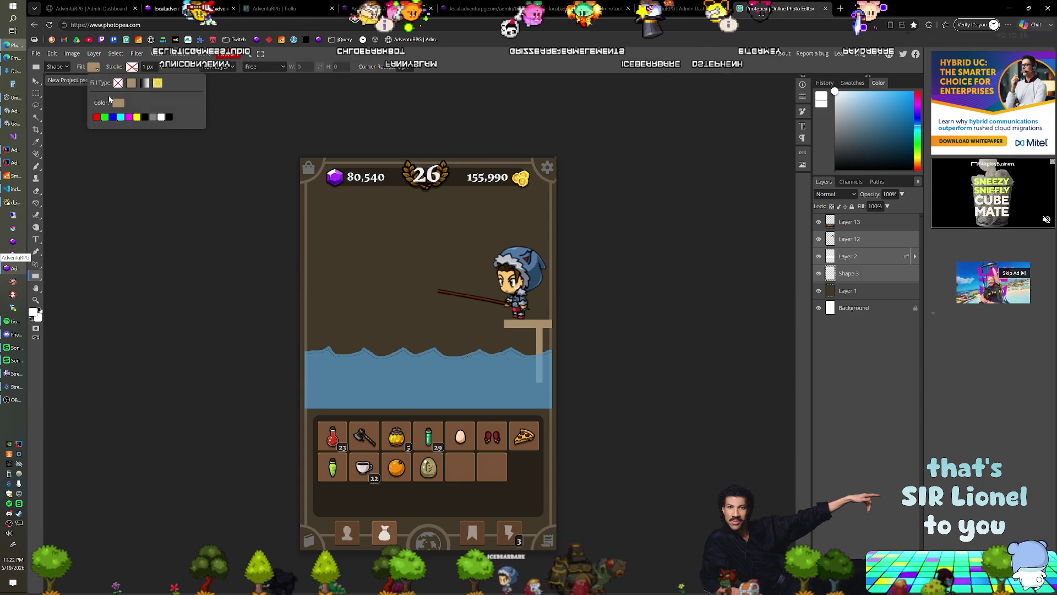
pyautogui.click(136, 117)
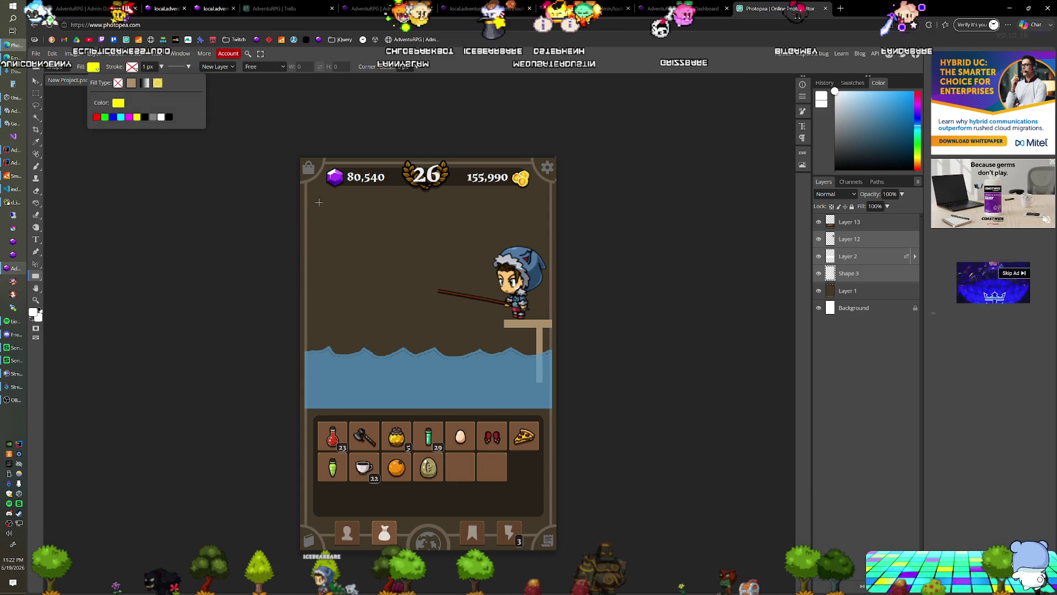
pyautogui.moveTo(323, 207); pyautogui.dragTo(338, 291)
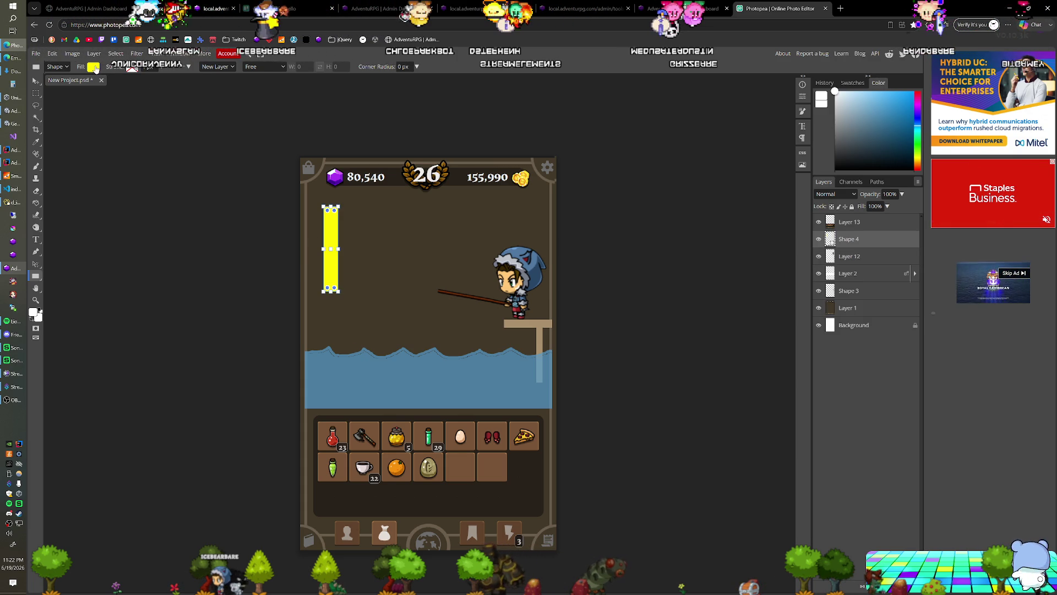
pyautogui.click(93, 67)
pyautogui.click(103, 118)
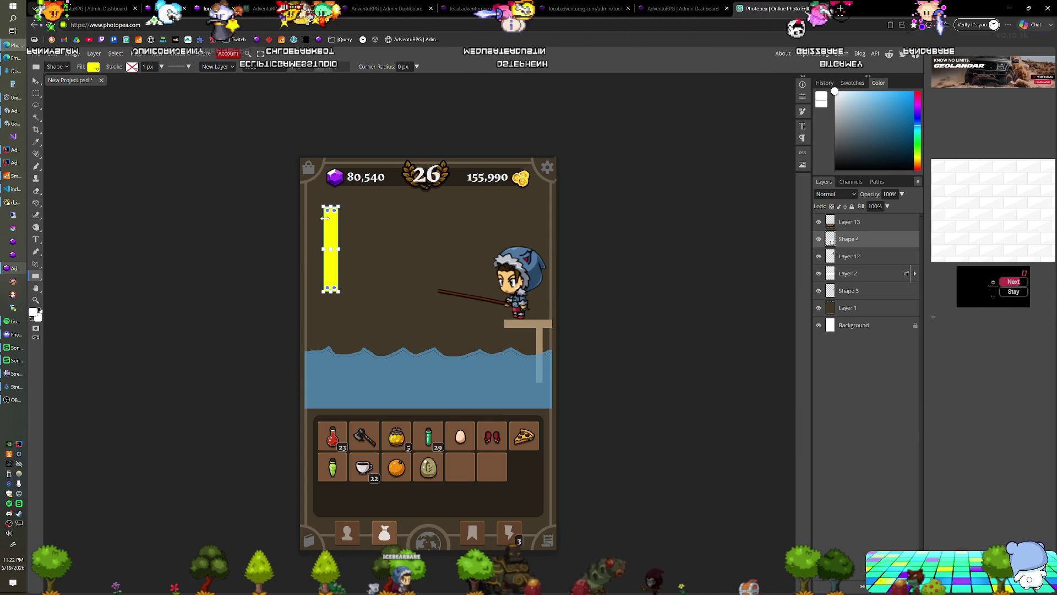
# Draw a shorter rectangle over the middle of the yellow bar
pyautogui.click(851, 223)
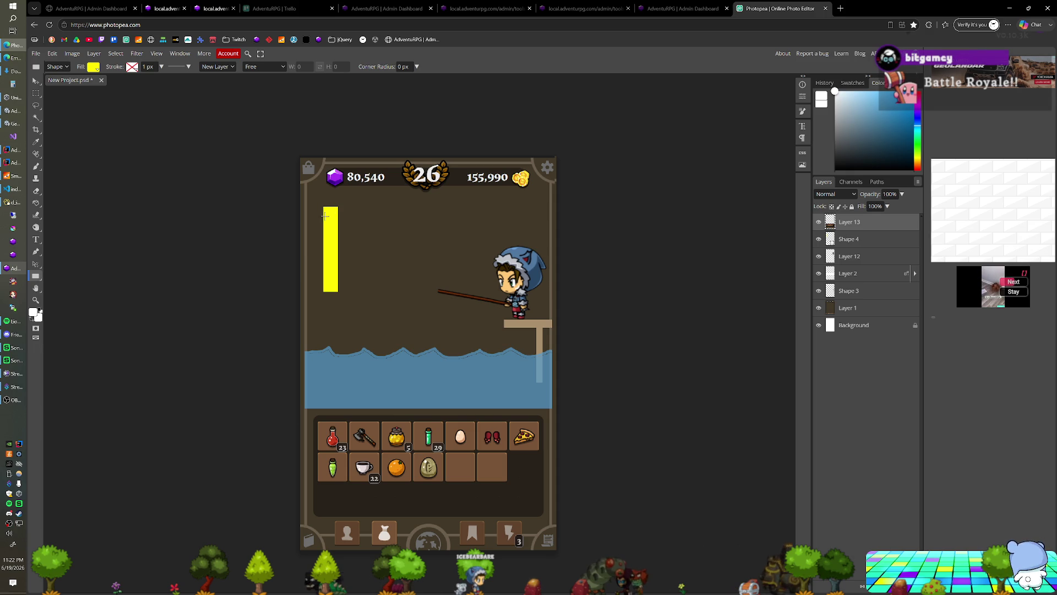
pyautogui.moveTo(328, 235); pyautogui.dragTo(330, 256)
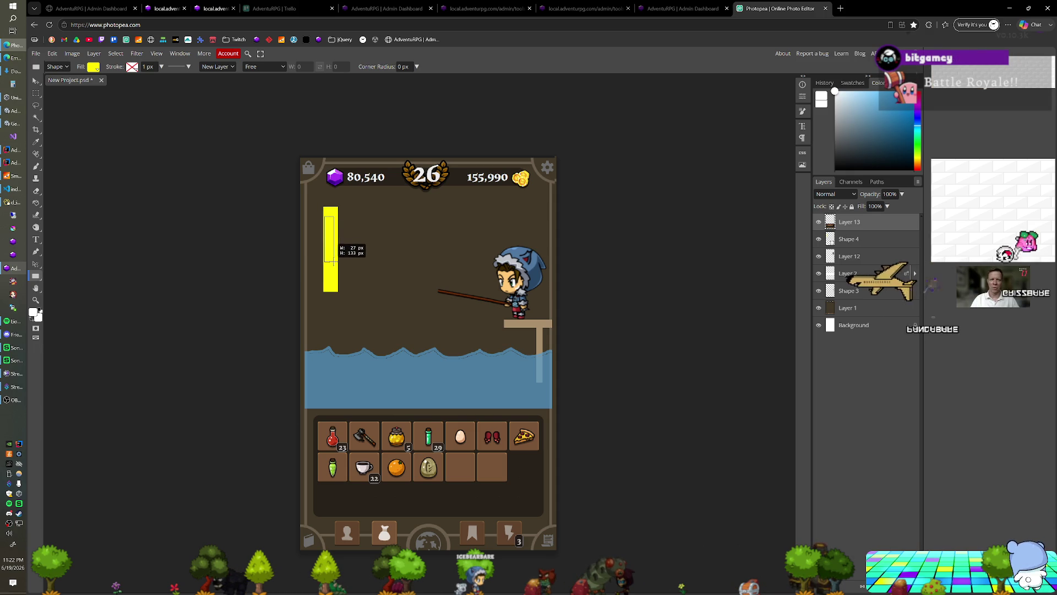
pyautogui.moveTo(335, 256); pyautogui.dragTo(334, 260)
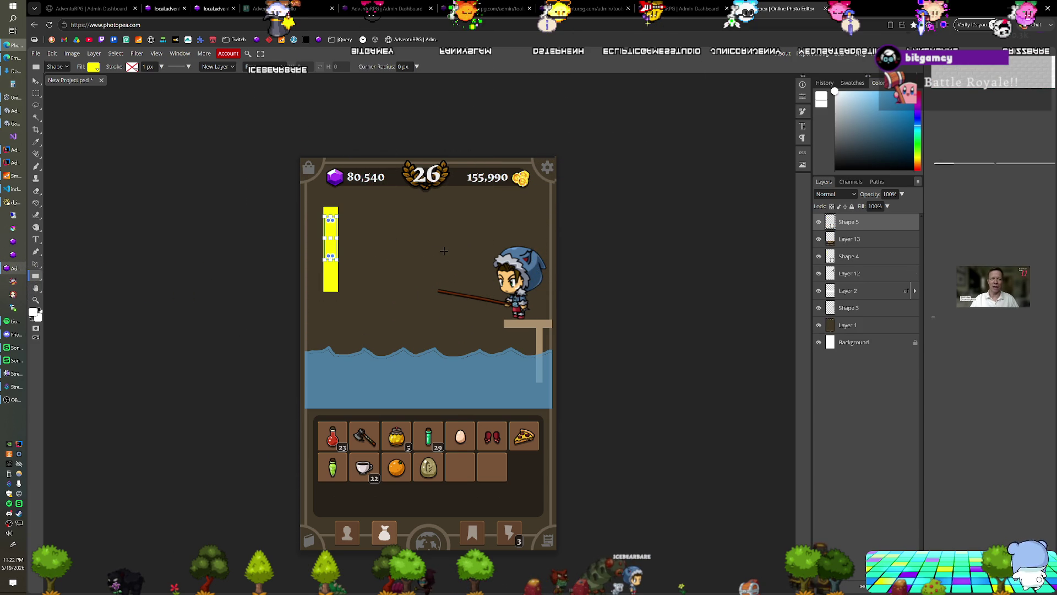
# Fill the shorter rectangle green to form a catch meter, then make Layer 1 active
pyautogui.click(105, 69)
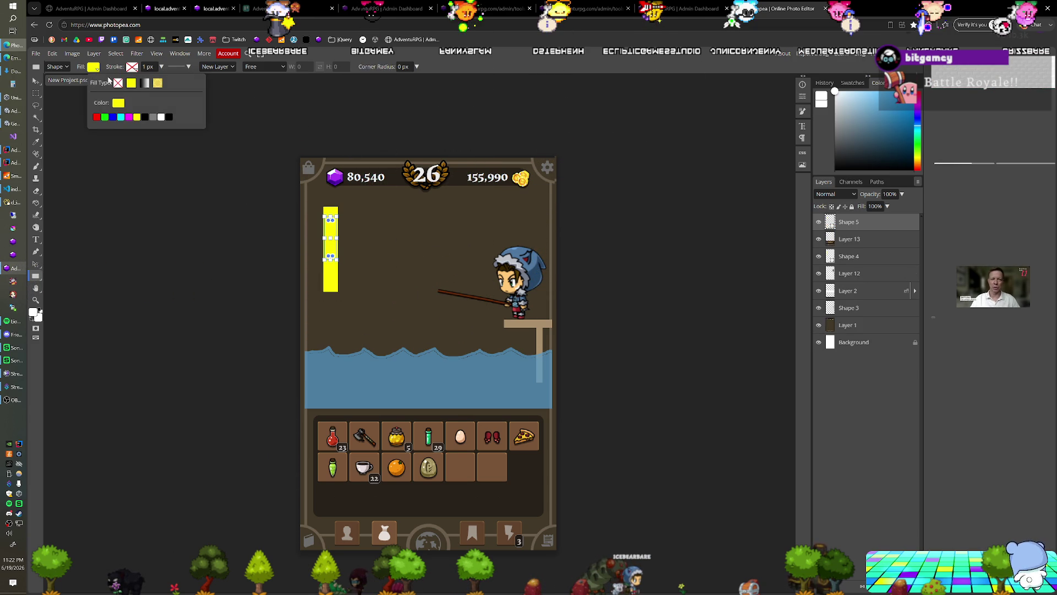
pyautogui.click(104, 118)
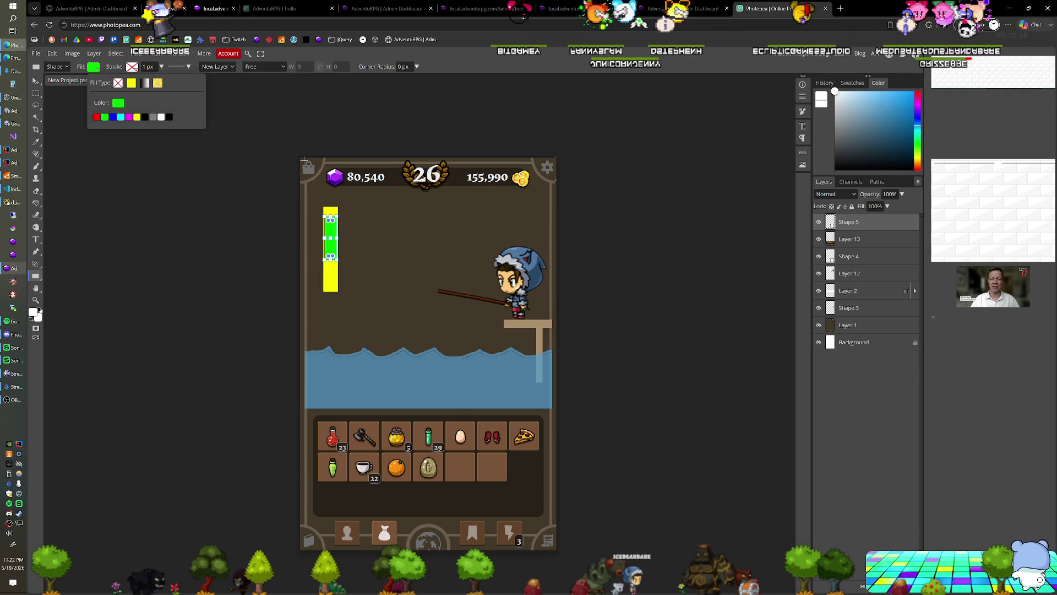
pyautogui.press('m')
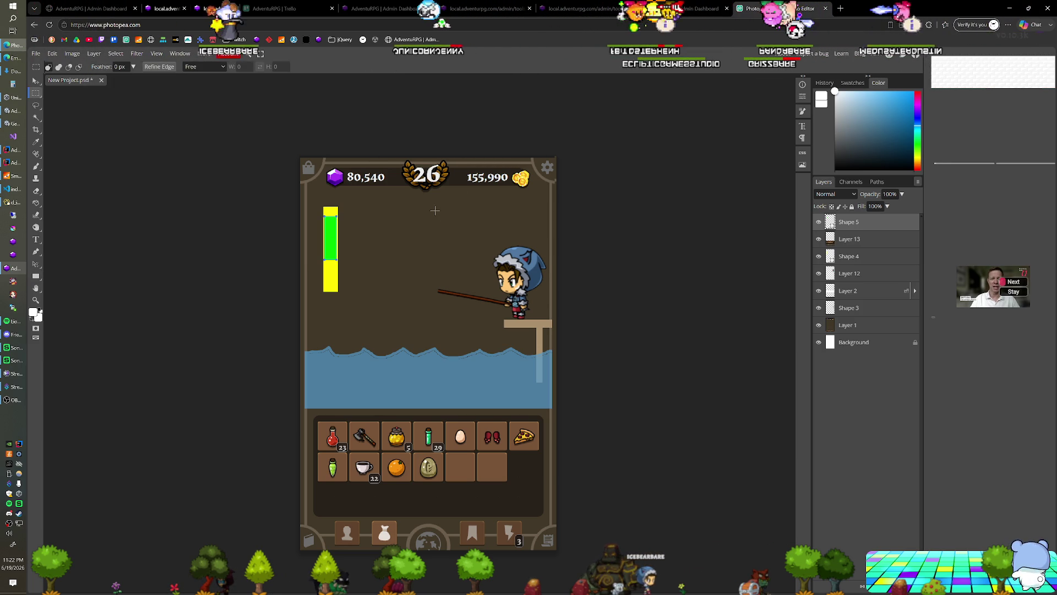
pyautogui.click(850, 325)
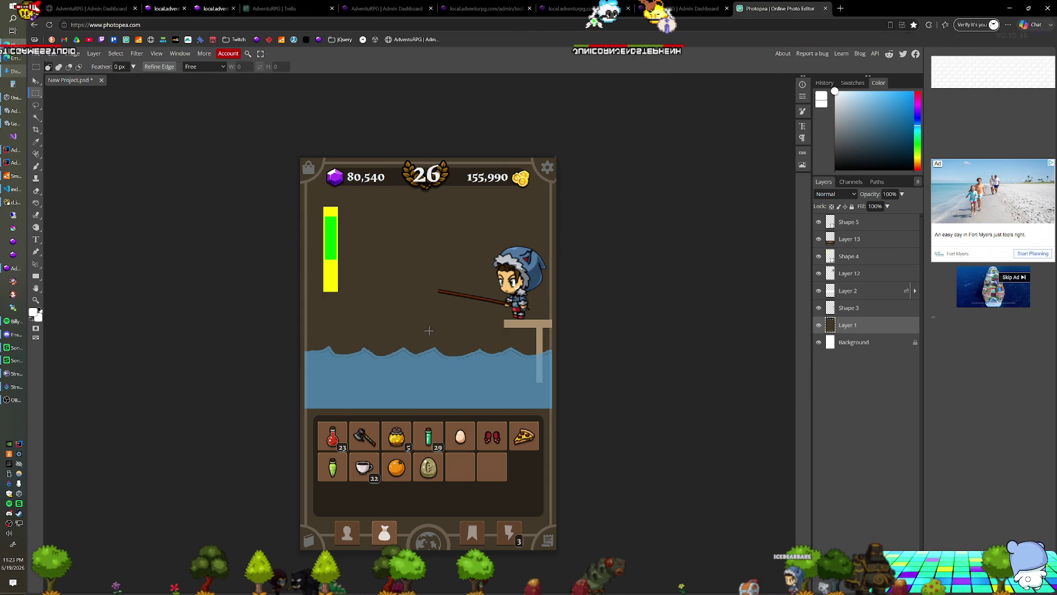
# Select the entire canvas with Ctrl+A ready for copying
pyautogui.hotkey('ctrl', 'a')
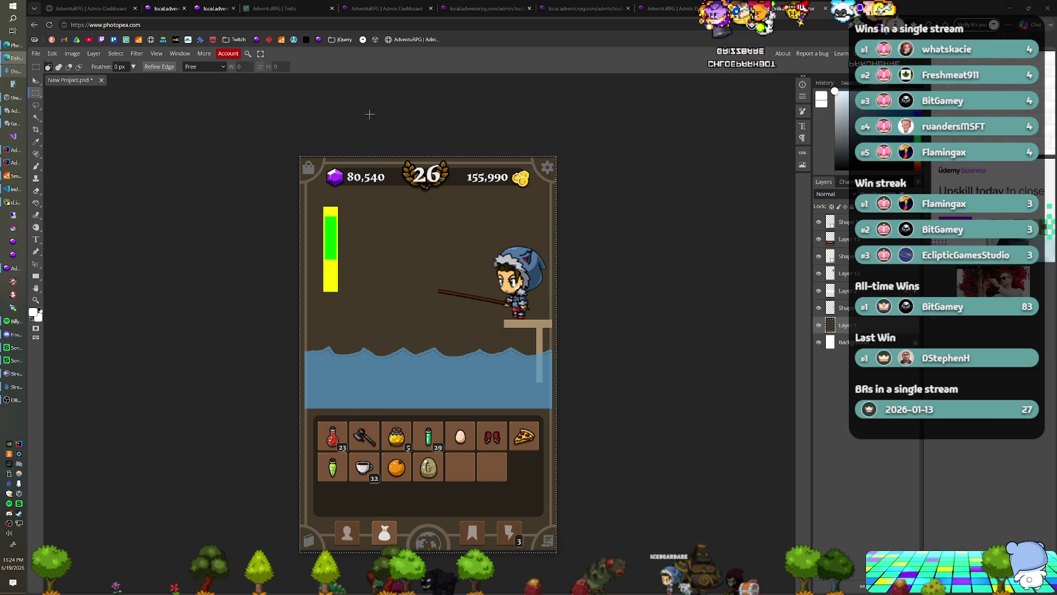
pyautogui.click(57, 55)
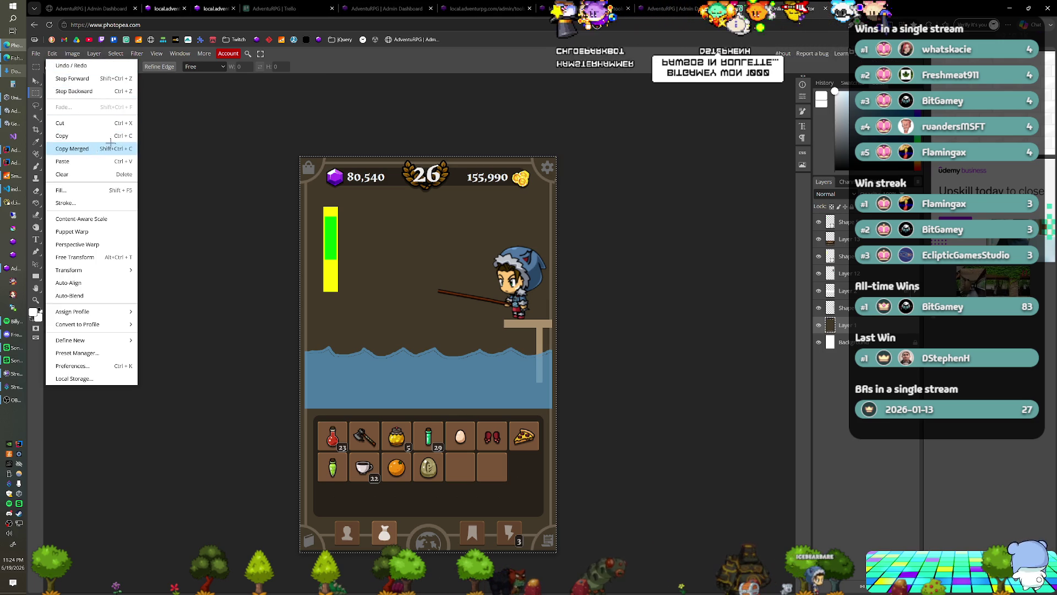
pyautogui.click(72, 149)
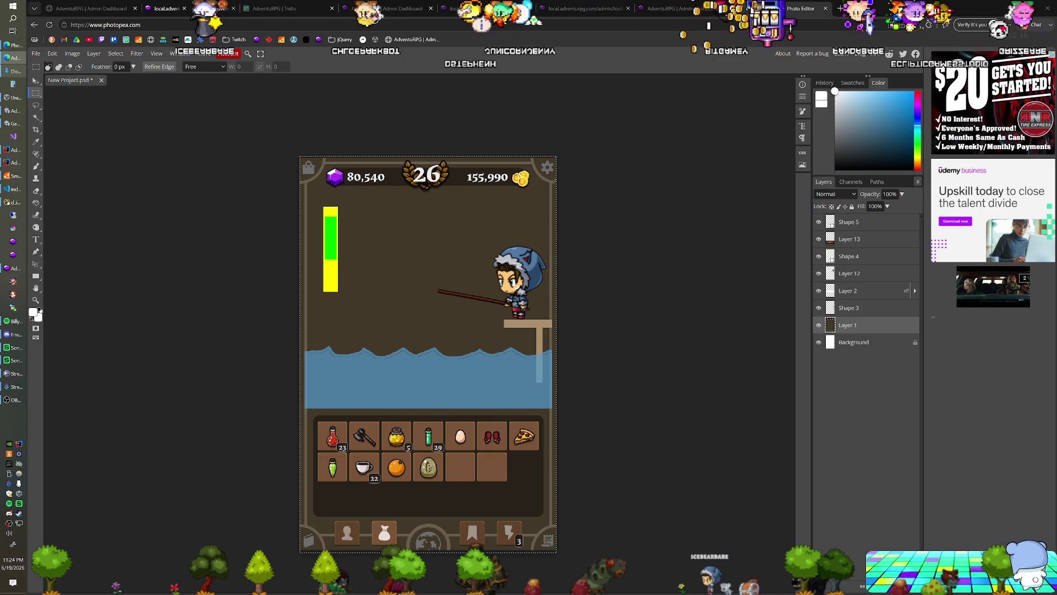
# View the Fishing Pond card's new mockup cover on the Trello board, then move to the Admin dashboard
pyautogui.click(295, 11)
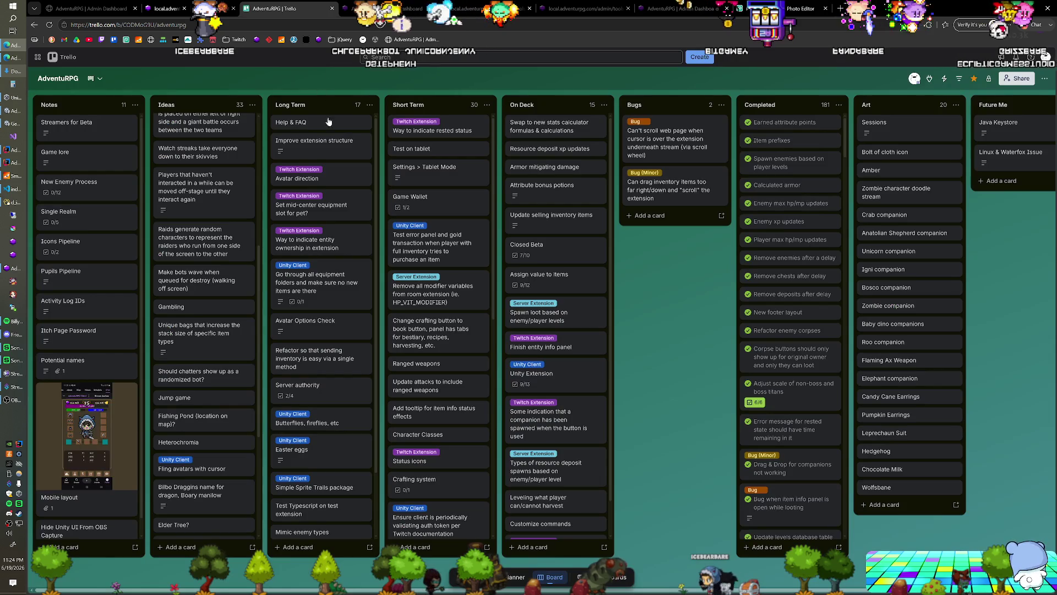
pyautogui.scroll(3, 209, 257)
pyautogui.scroll(3, 210, 256)
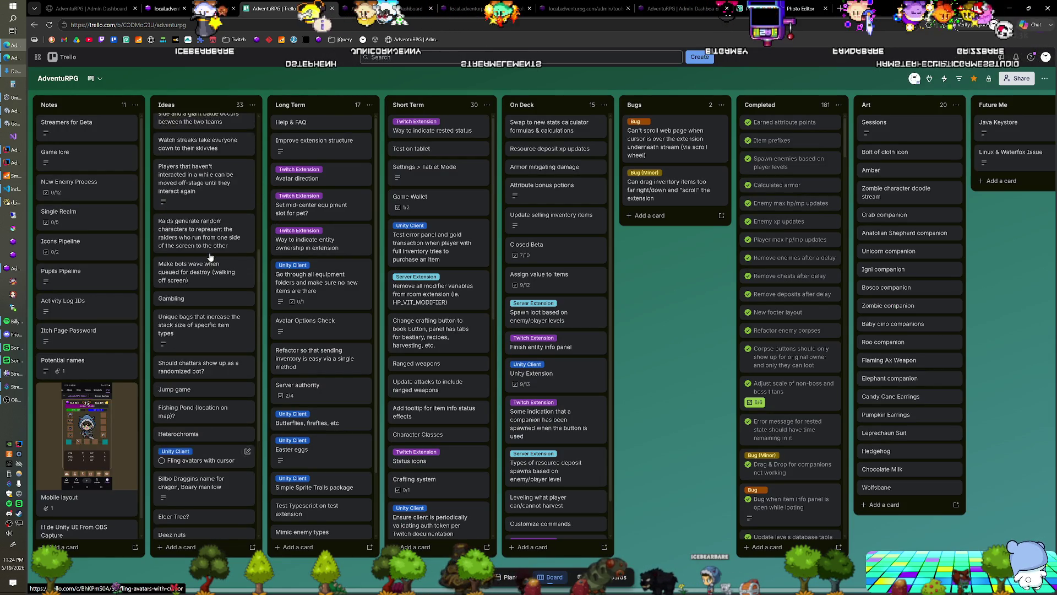
pyautogui.scroll(3, 211, 256)
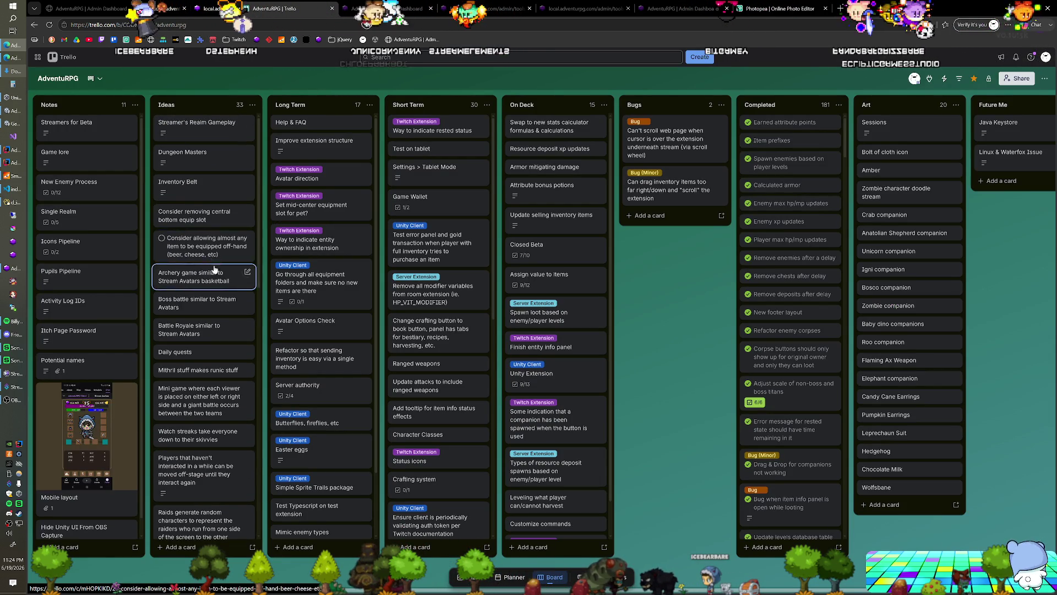
pyautogui.scroll(-2, 194, 276)
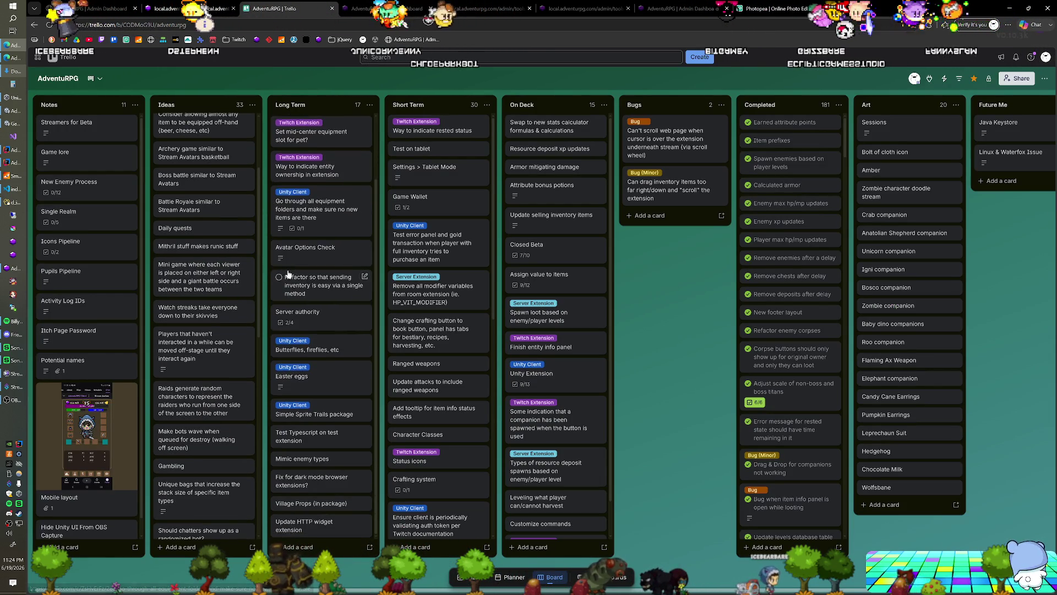
pyautogui.scroll(-1, 178, 278)
pyautogui.scroll(-2, 177, 278)
pyautogui.scroll(-1, 186, 314)
pyautogui.scroll(-2, 194, 364)
pyautogui.click(199, 397)
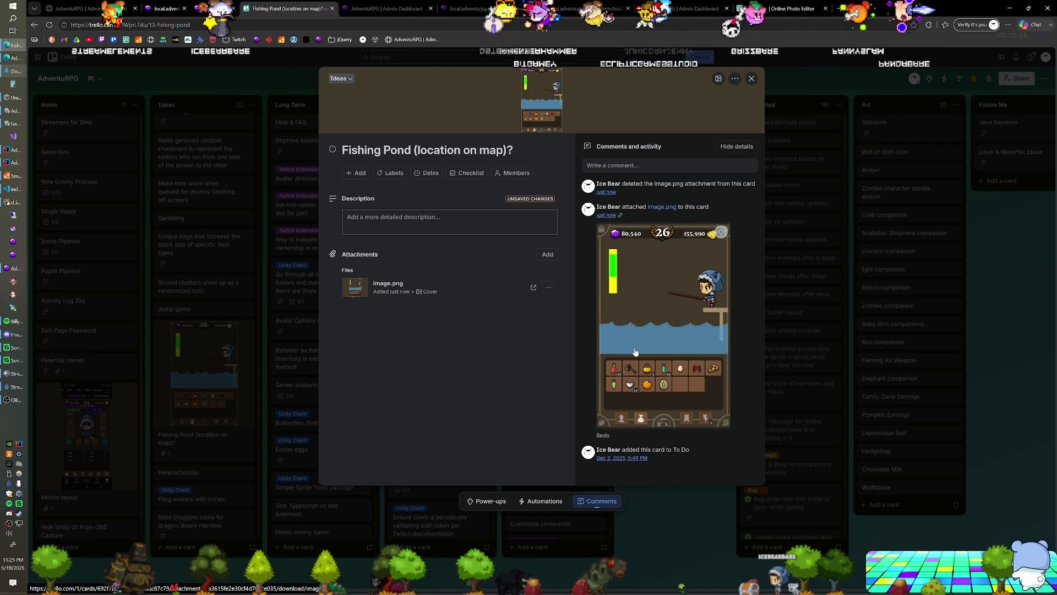
pyautogui.click(385, 13)
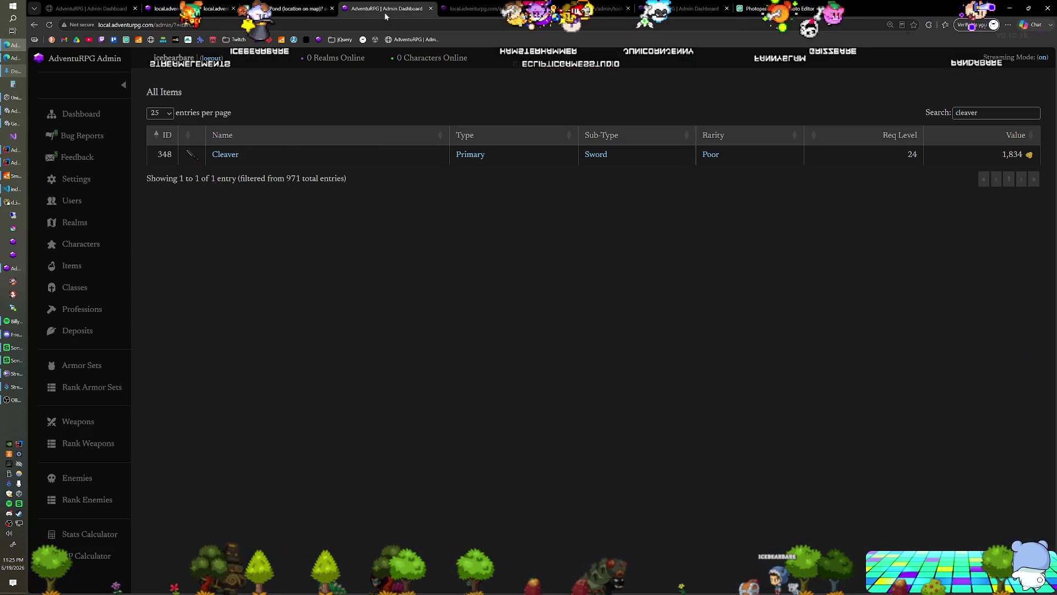
pyautogui.moveTo(991, 113)
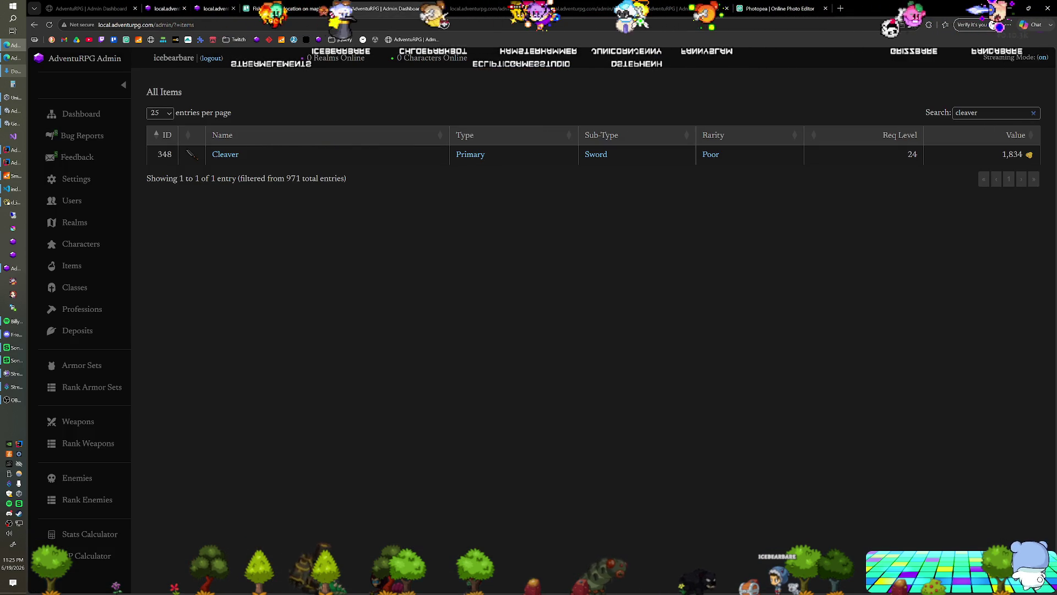
# Clear the cleaver search to list all items and briefly check Equipment Lootbox F
pyautogui.click(1033, 112)
pyautogui.scroll(-1, 281, 375)
pyautogui.scroll(-1, 281, 375)
pyautogui.click(269, 383)
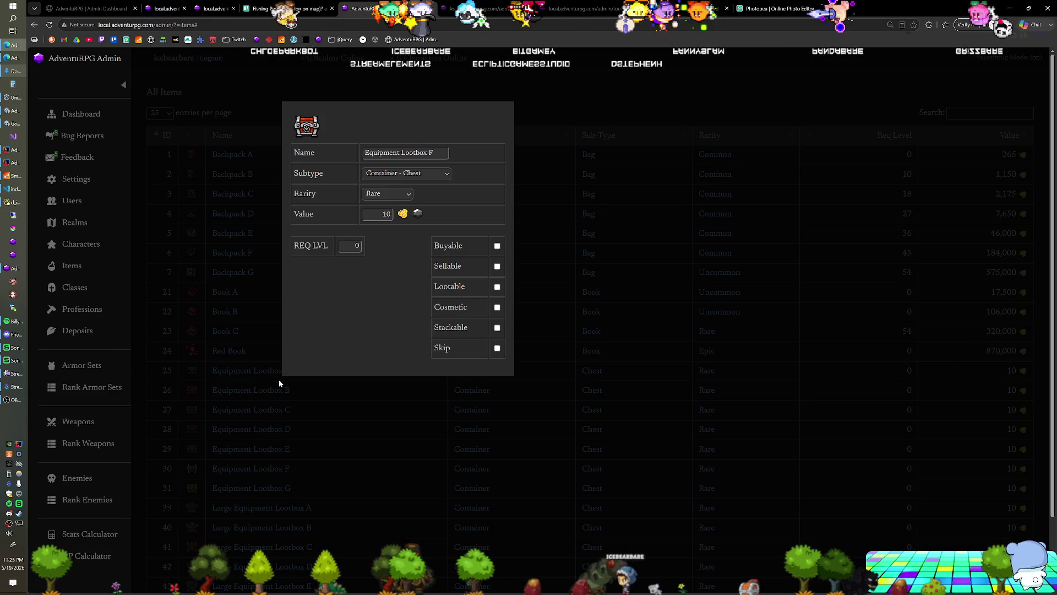
pyautogui.click(222, 292)
pyautogui.scroll(-1, 306, 310)
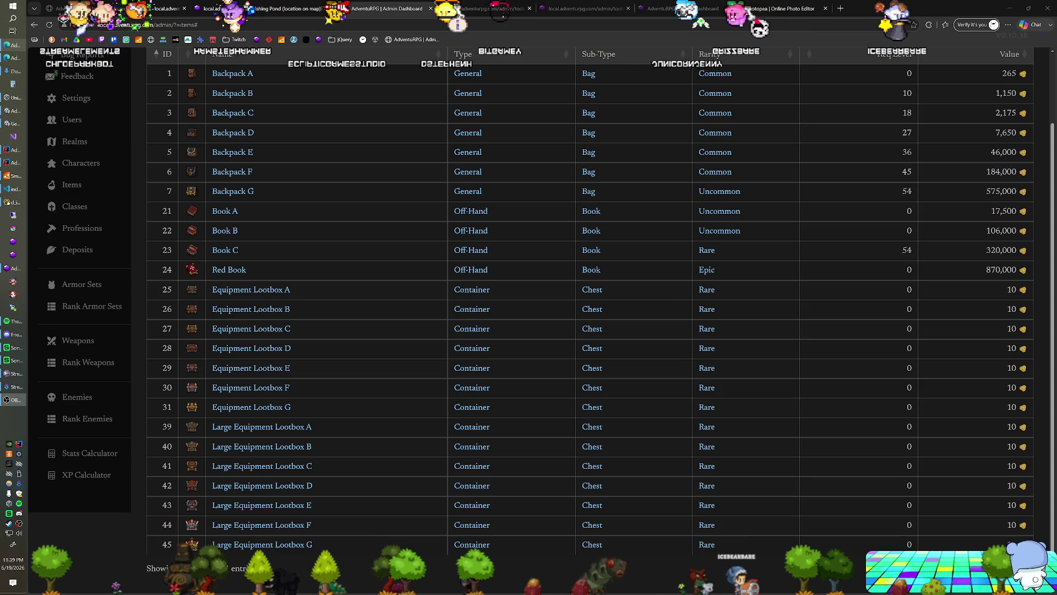
pyautogui.scroll(1, 189, 113)
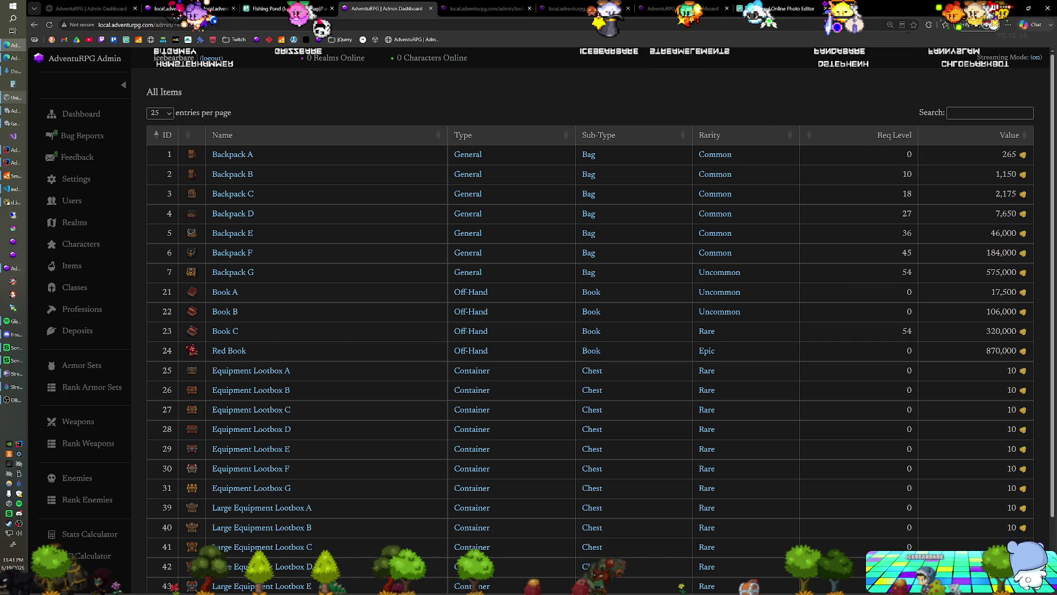
pyautogui.click(281, 9)
# Close the Fishing Pond card back to the board, glancing at the local game page
pyautogui.click(264, 150)
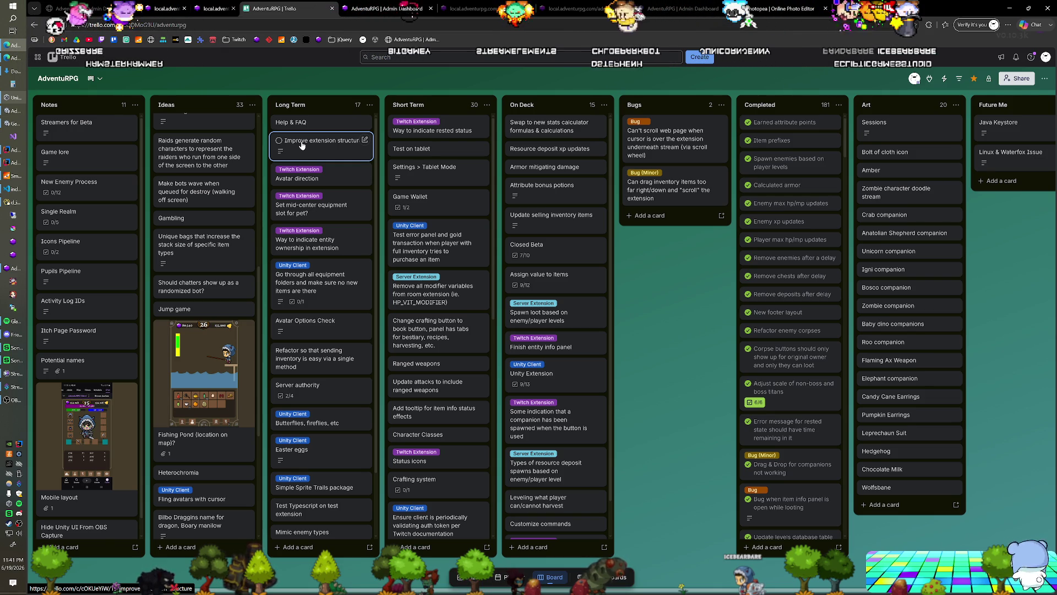
pyautogui.click(211, 8)
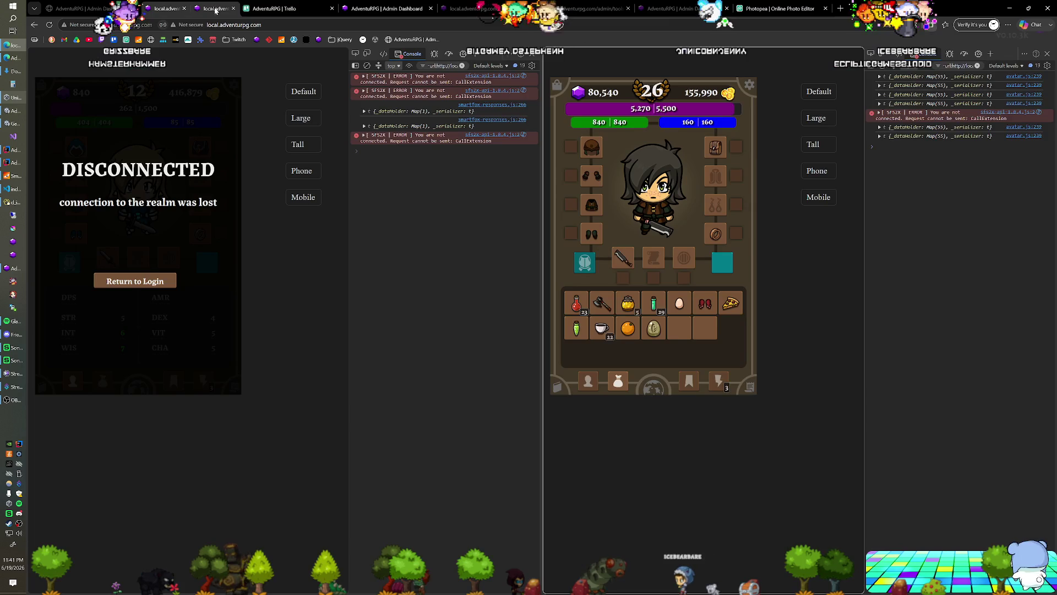
pyautogui.click(283, 8)
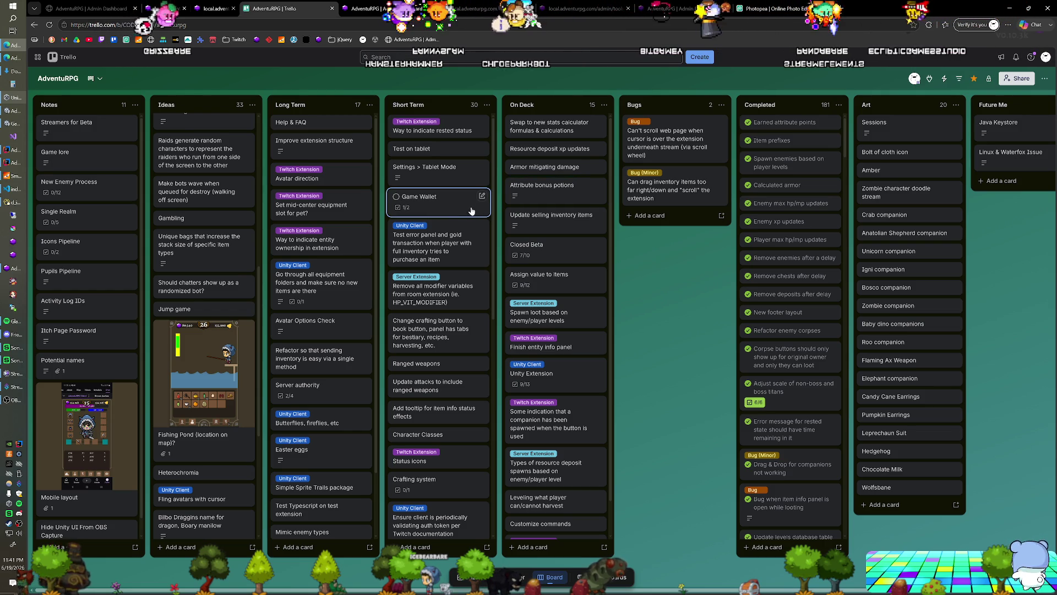
pyautogui.moveTo(551, 185)
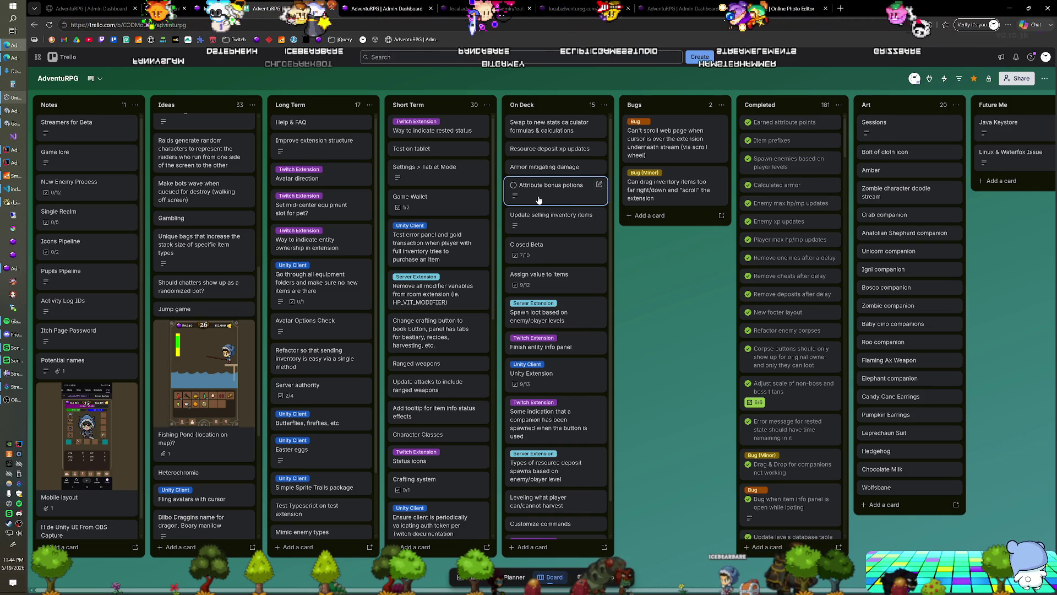
# Leave the Photopea mockup page without saving, returning to the admin enemies list
pyautogui.click(827, 8)
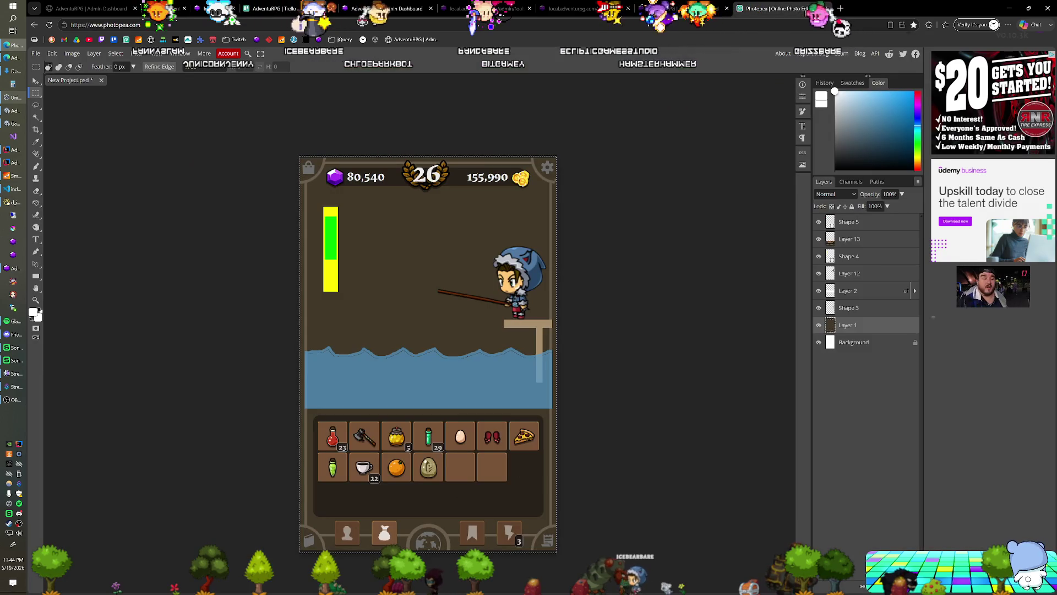
pyautogui.click(826, 8)
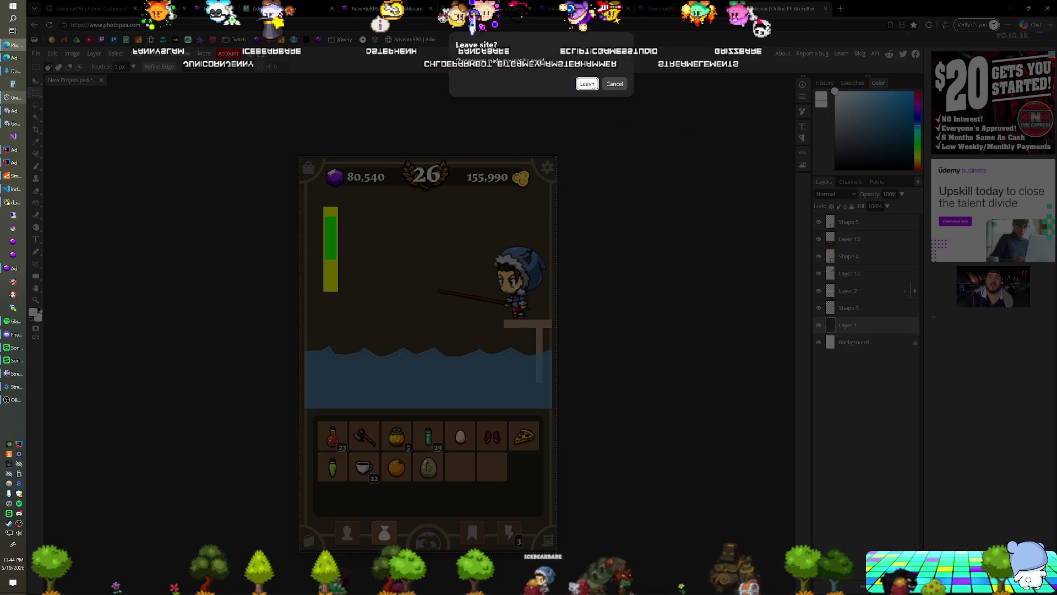
pyautogui.click(587, 83)
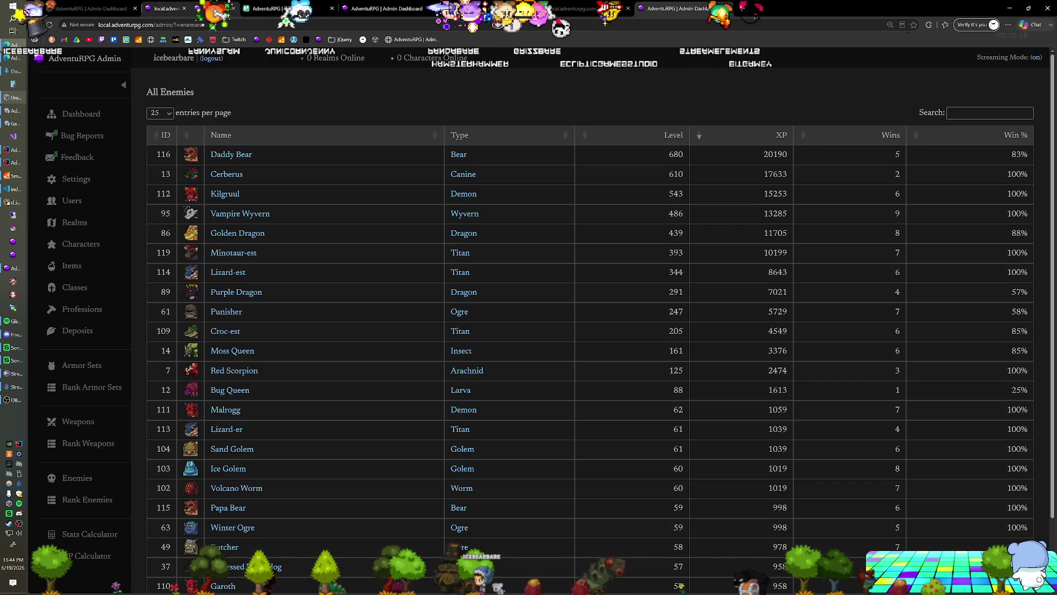
# Show the character stats panel with its empty DPS value, then move to avatar.js in VS Code
pyautogui.click(166, 8)
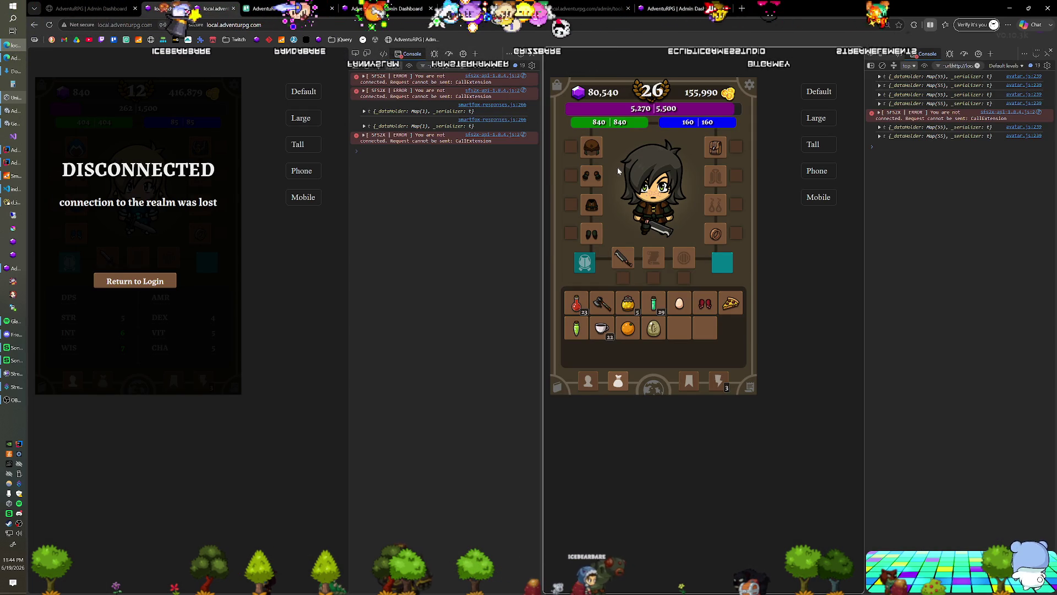
pyautogui.click(585, 381)
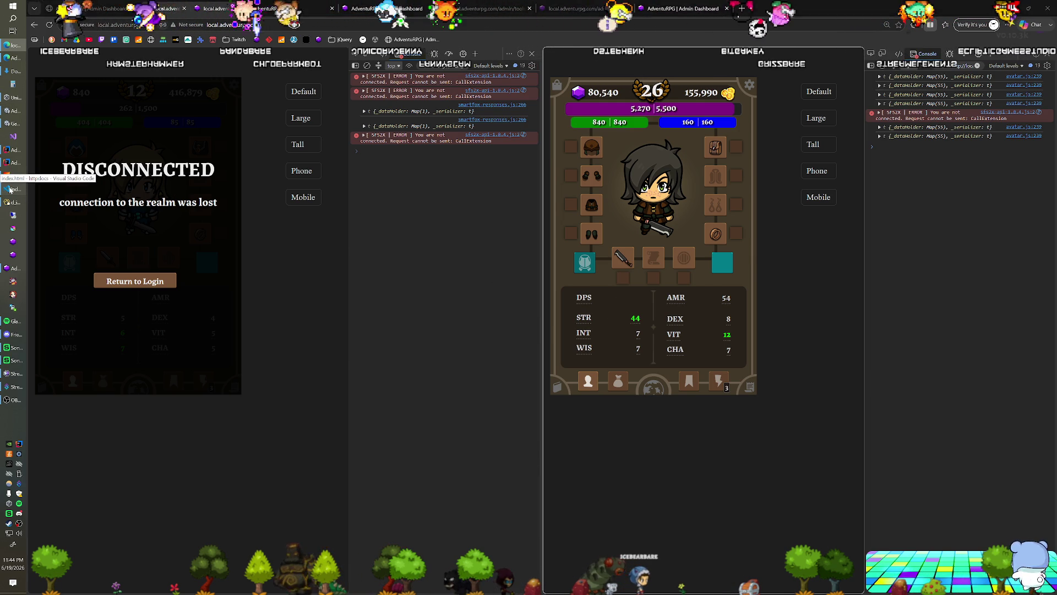
pyautogui.click(49, 187)
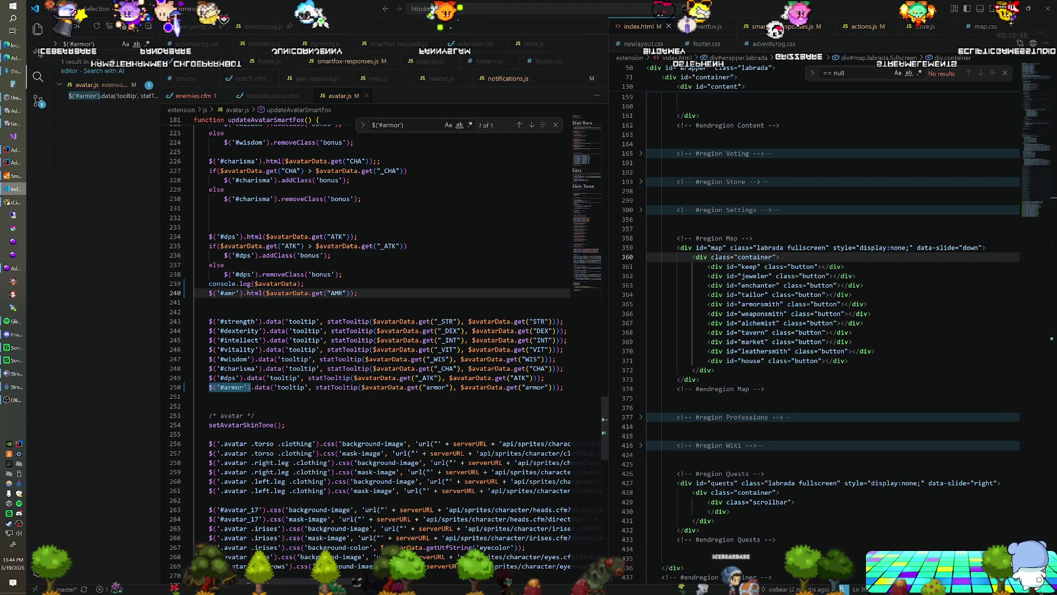
# Delete the DPS bonus-check lines and the leftover console.log from avatar.js
pyautogui.moveTo(342, 274)
pyautogui.mouseDown()
pyautogui.moveTo(370, 246)
pyautogui.moveTo(358, 236)
pyautogui.mouseUp()
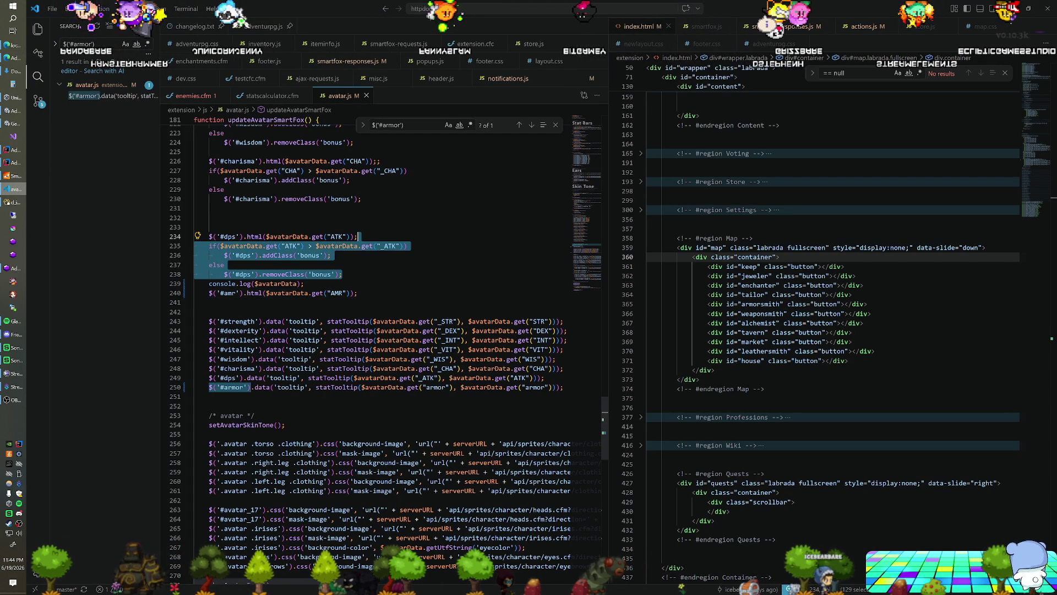
pyautogui.press('BackSpace')
pyautogui.hotkey('shift', 'Down')
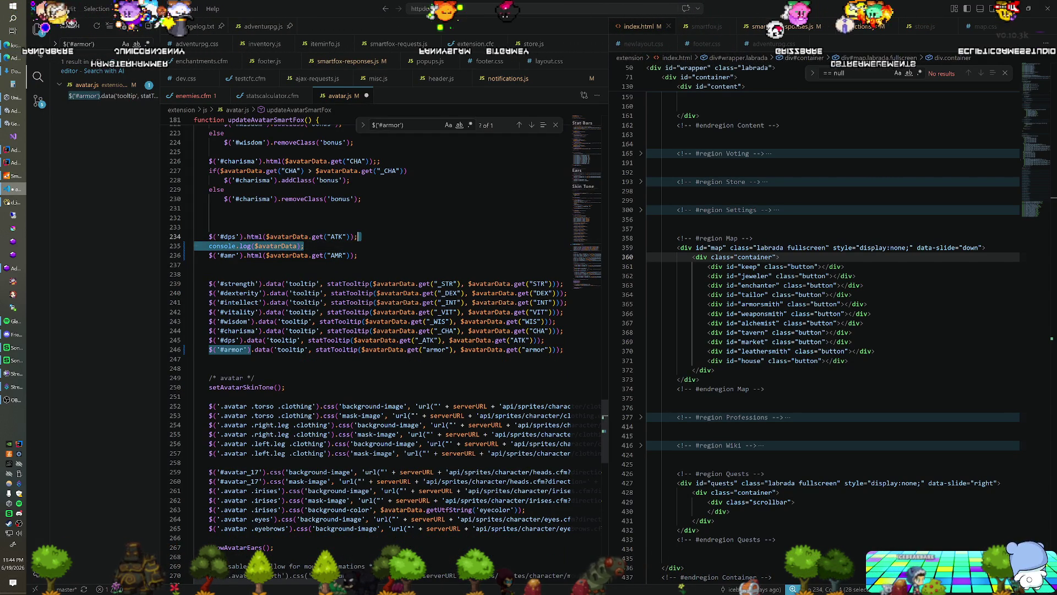
pyautogui.press('BackSpace')
# Change the #dps line's stat name from ATK to DPS and save avatar.js
pyautogui.doubleClick(338, 237)
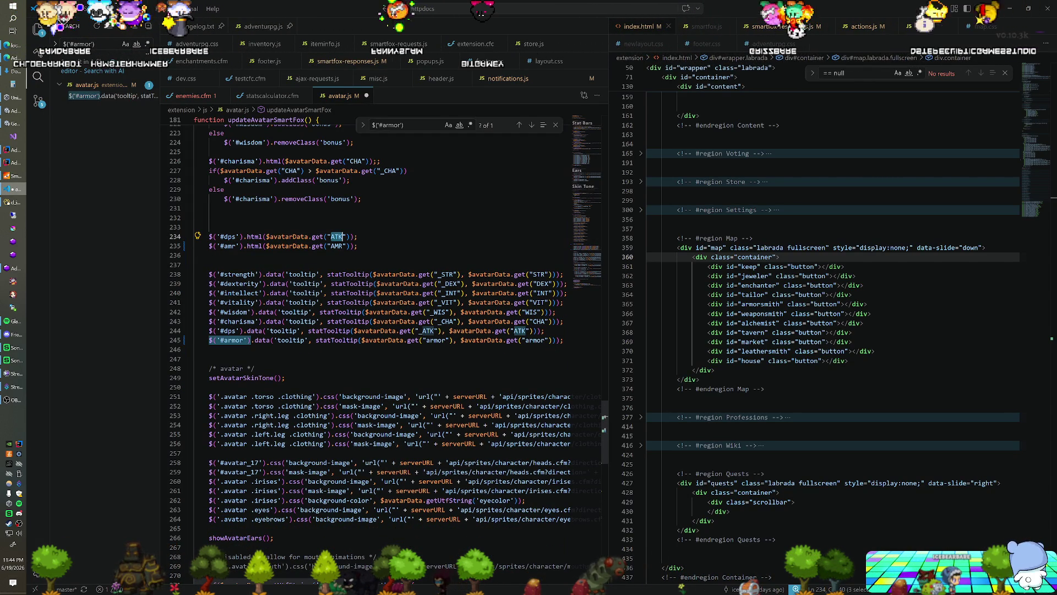
pyautogui.write('DMG')
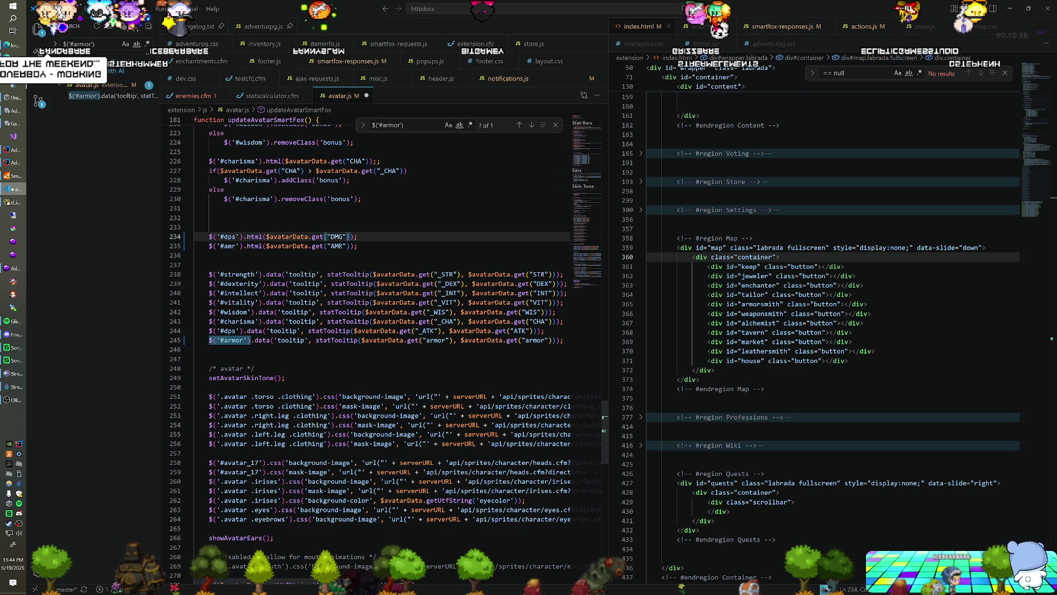
pyautogui.press('BackSpace')
pyautogui.press('BackSpace')
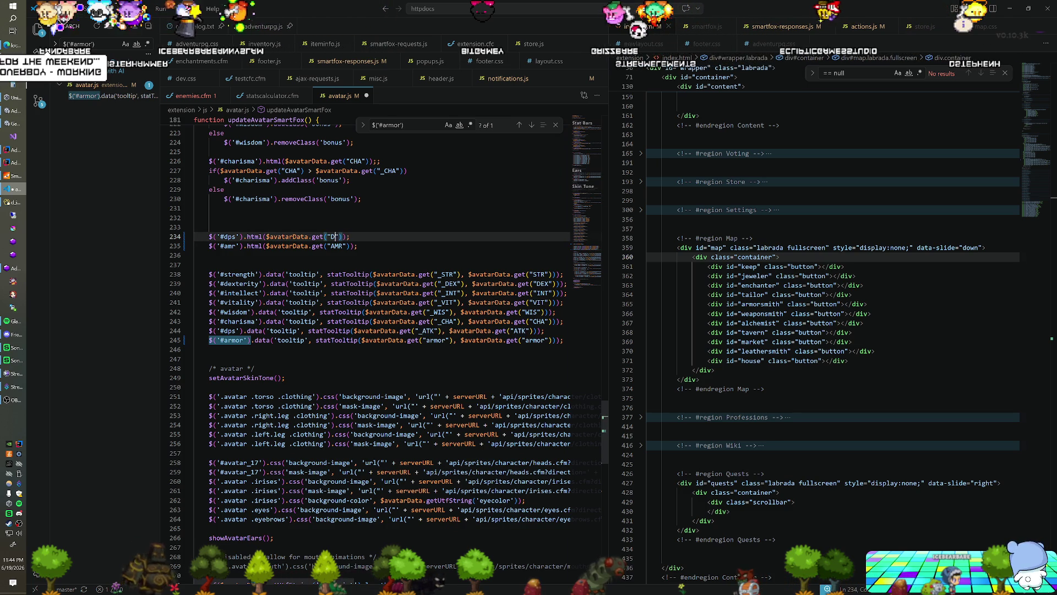
pyautogui.write('PS')
pyautogui.hotkey('ctrl', 's')
pyautogui.press('End')
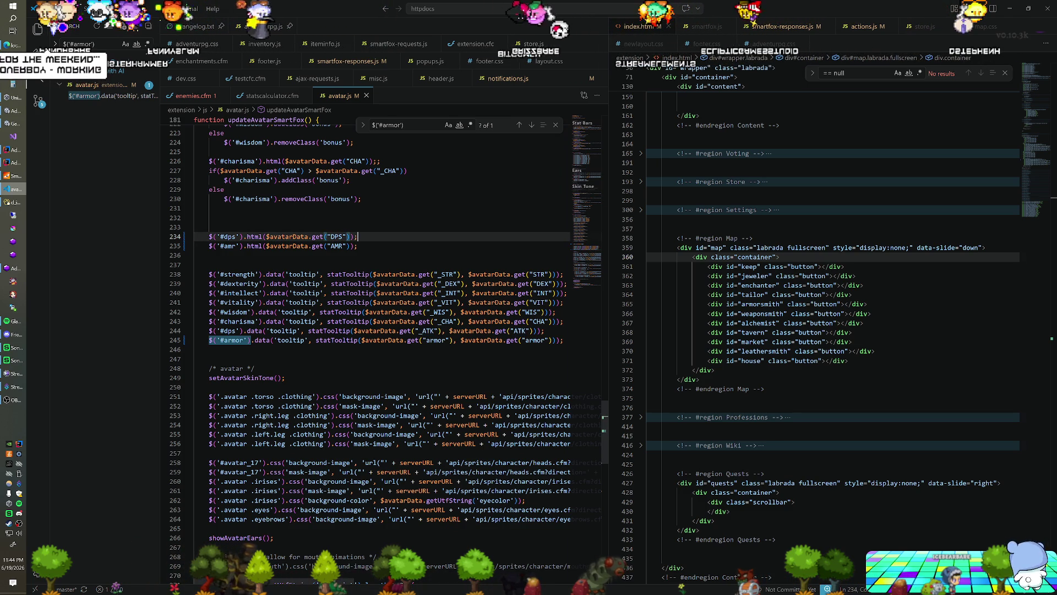